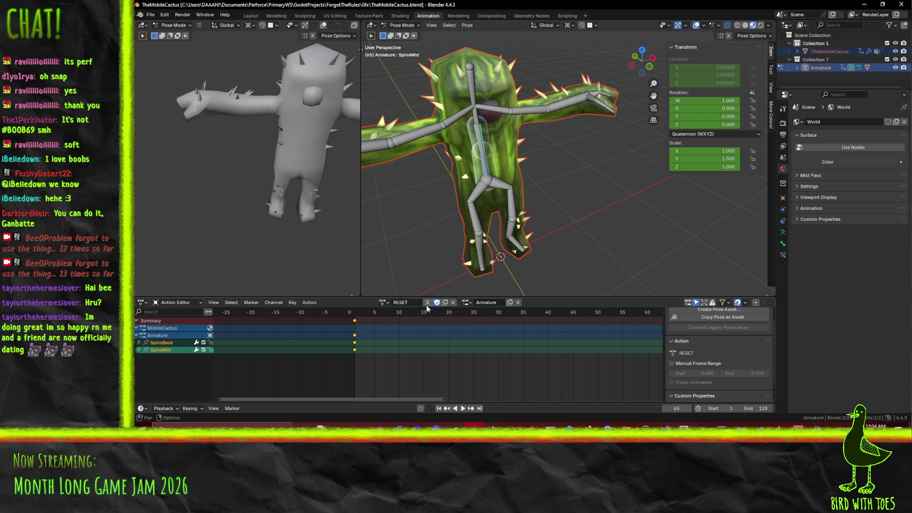
Minimize Blender to bring the Godot editor with the look_at_me_not script forward.
left_click(865, 4)
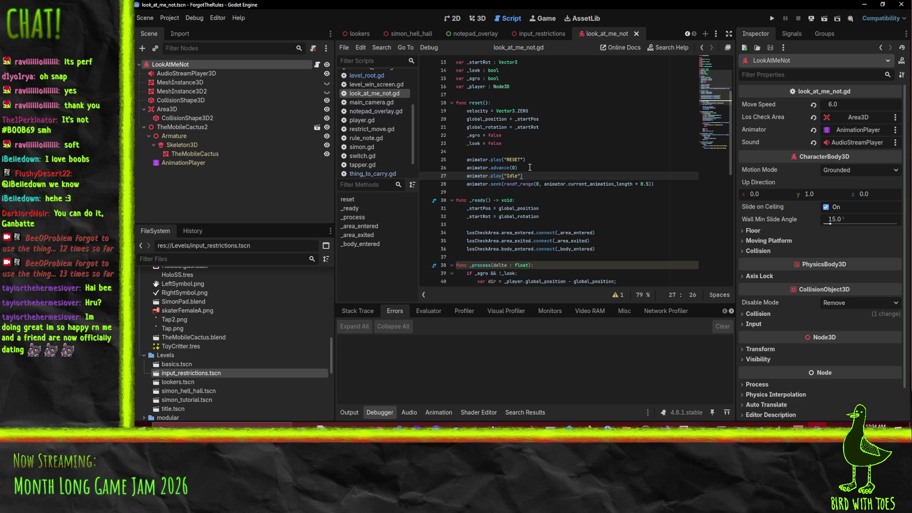
Close the input_restrictions and look_at_me_not scene tabs, then switch to the gameplay scene.
left_click(412, 33)
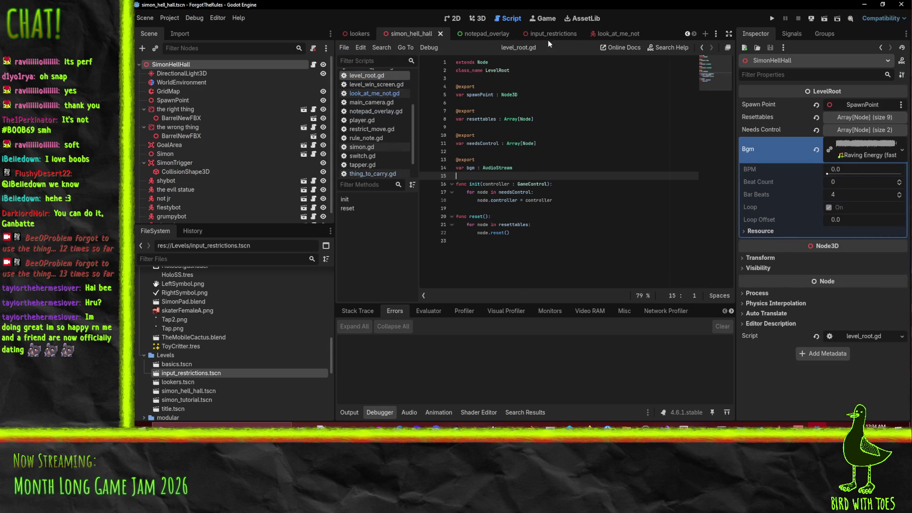
left_click(568, 36)
left_click(573, 33)
left_click(629, 37)
left_click(665, 37)
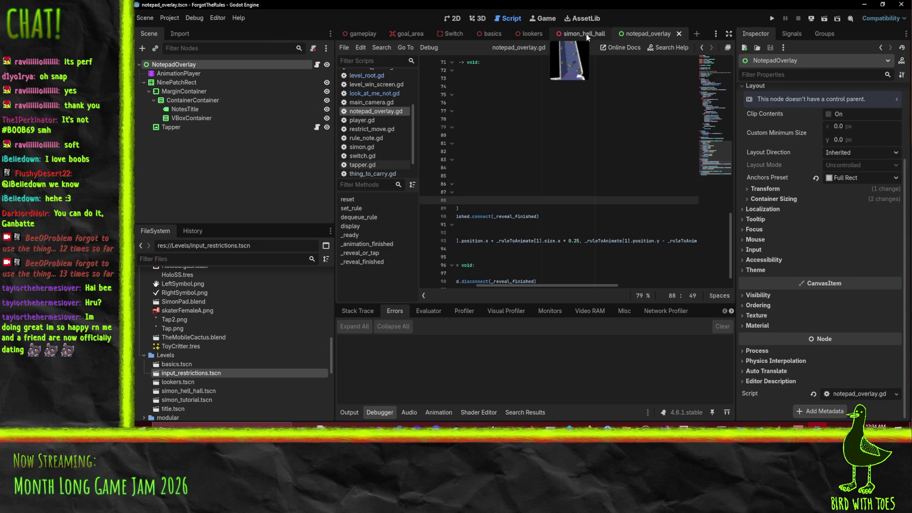
left_click(362, 34)
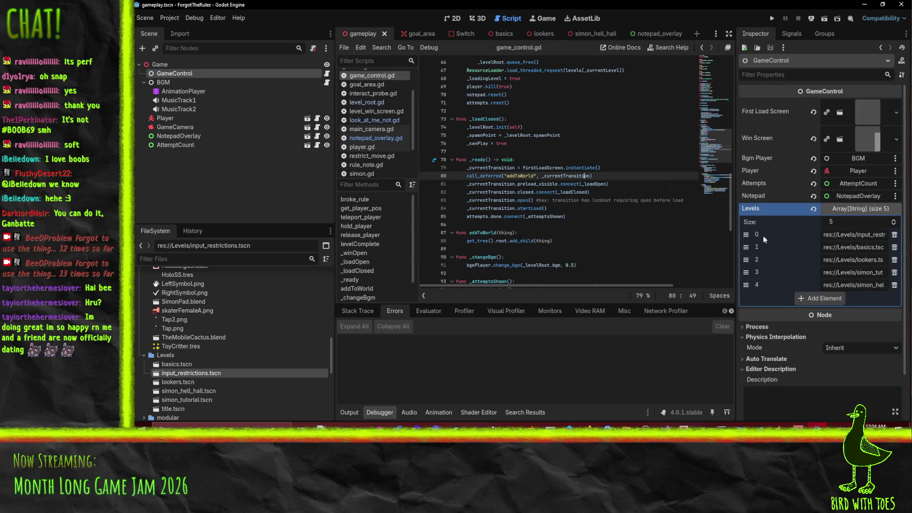
Drag input_restrictions to index 3 of the Levels array and save the gameplay scene.
mouse_move(746, 234)
left_mouse_down()
mouse_move(746, 263)
mouse_move(823, 265)
left_mouse_up()
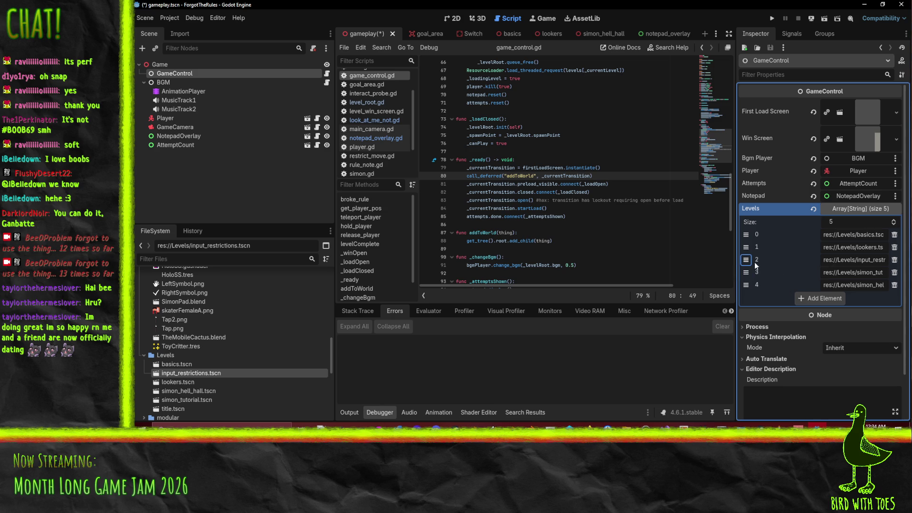
left_click_drag(746, 260, 746, 272)
key("ctrl+s")
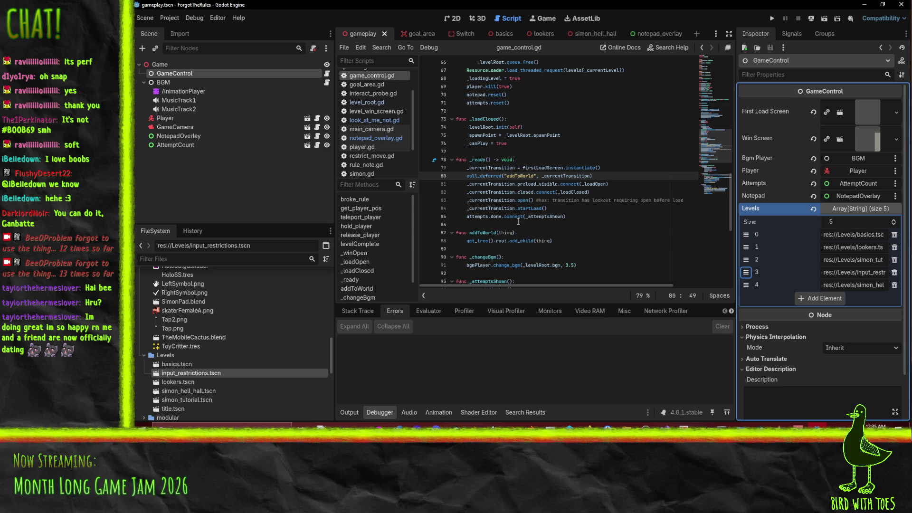
right_click(227, 373)
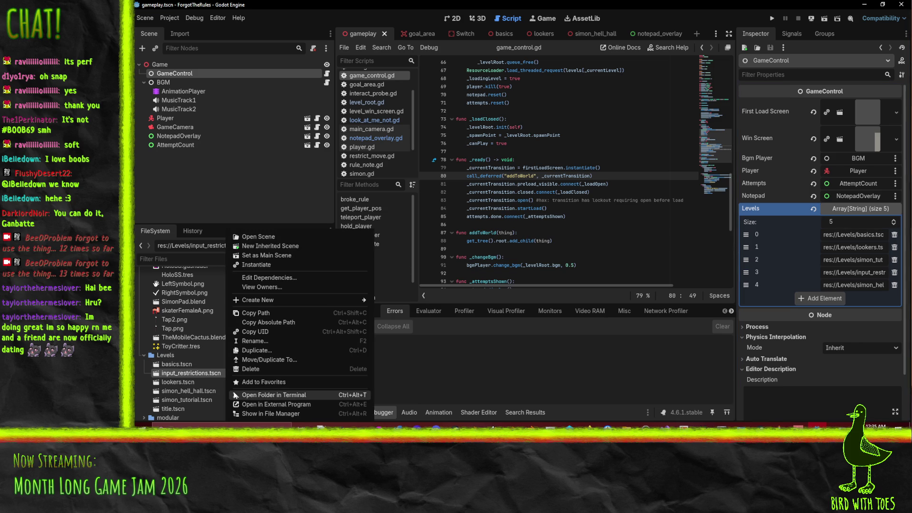
left_click(190, 373)
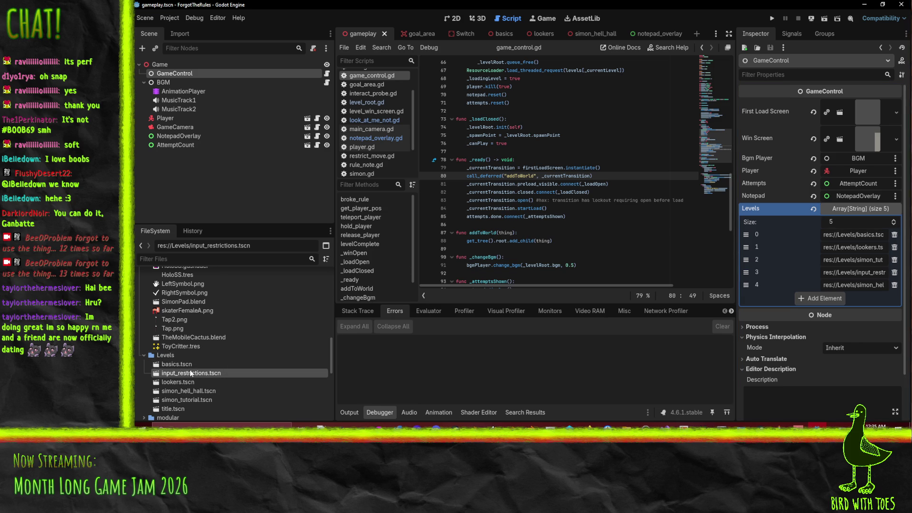
right_click(189, 372)
left_click(182, 372)
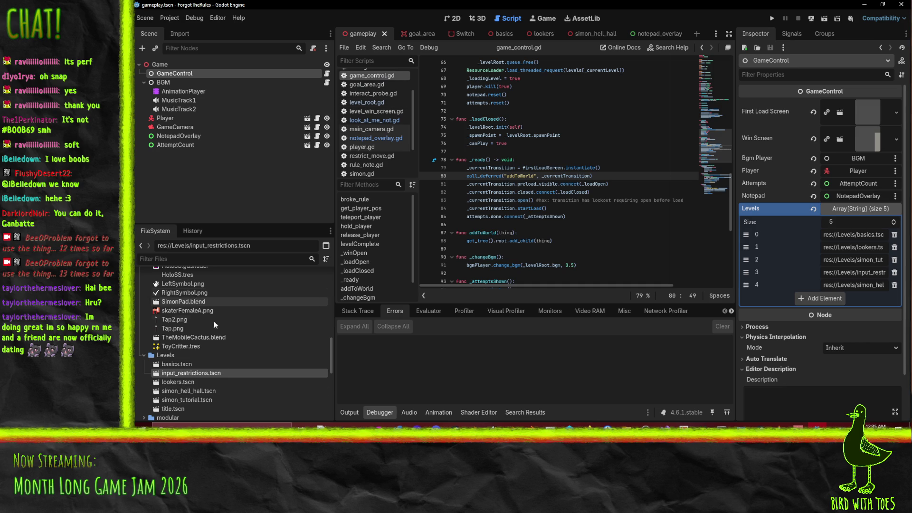
scroll(224, 355, "down", 2)
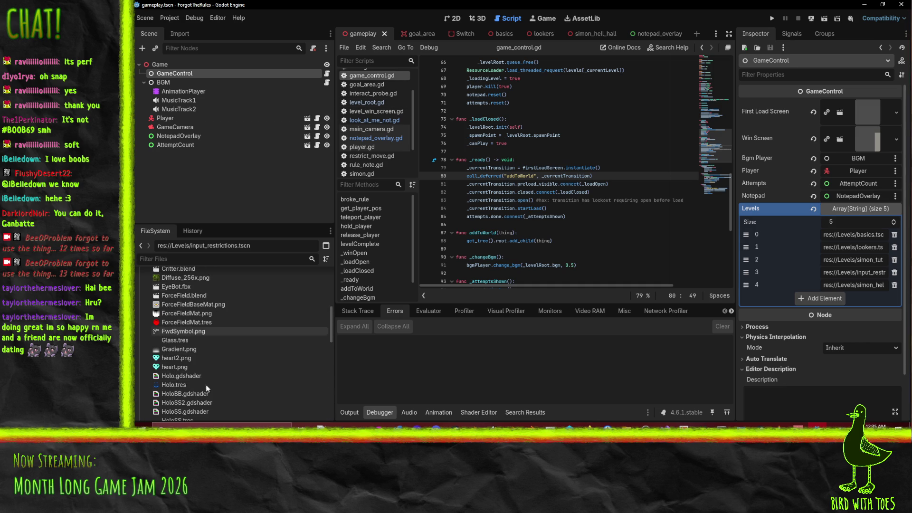
scroll(208, 338, "down", 2)
scroll(158, 333, "up", 8)
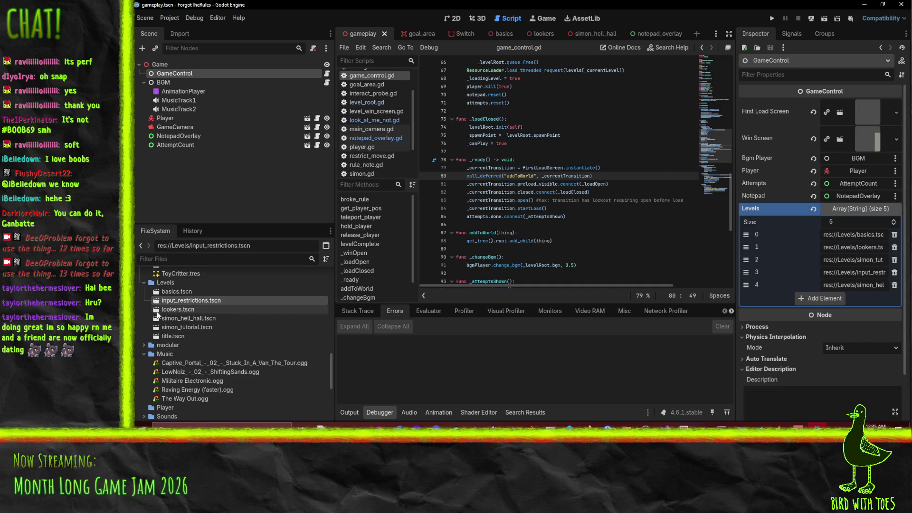
scroll(144, 299, "up", 5)
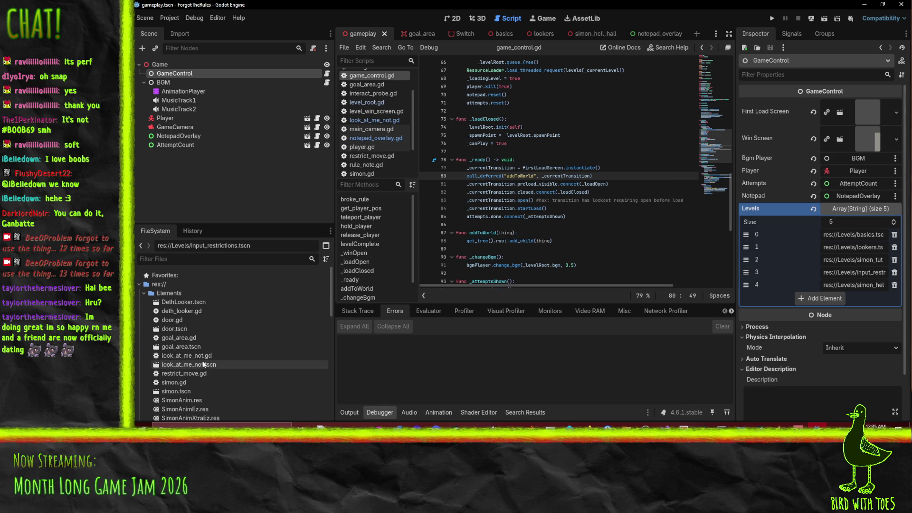
double_click(216, 364)
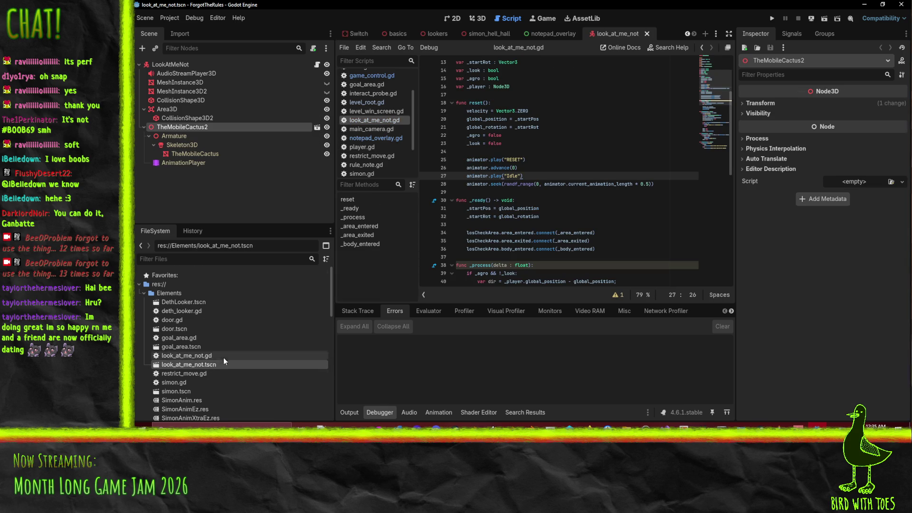
Open thing_to_carry, move ThingToCarry from collision layer 1 to layer 4, and save.
scroll(223, 357, "down", 2)
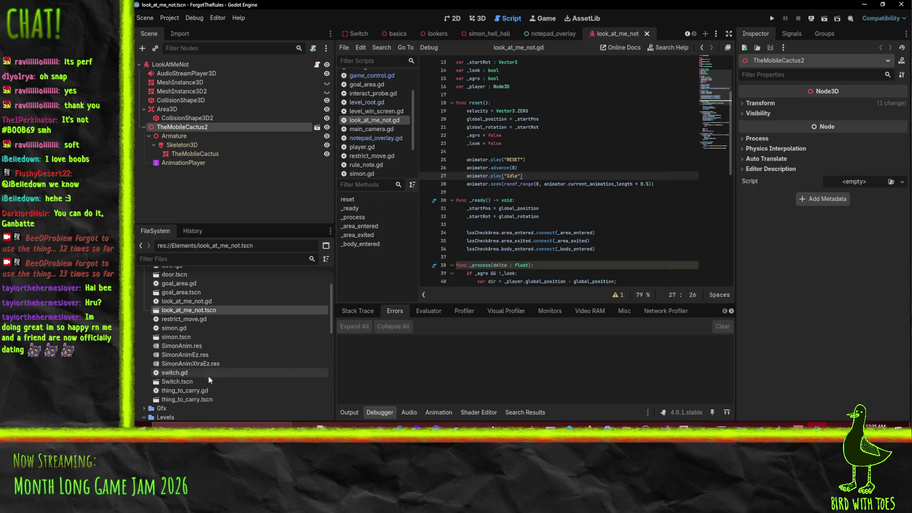
double_click(187, 399)
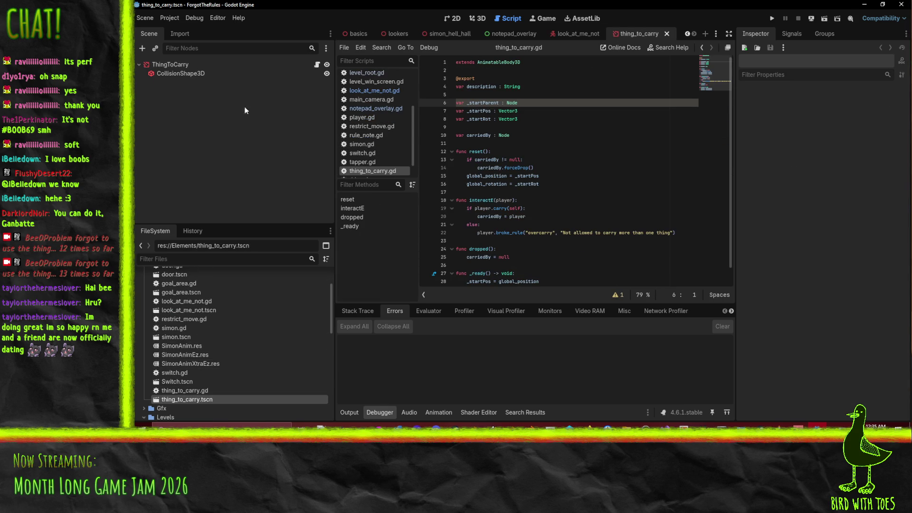
left_click(170, 67)
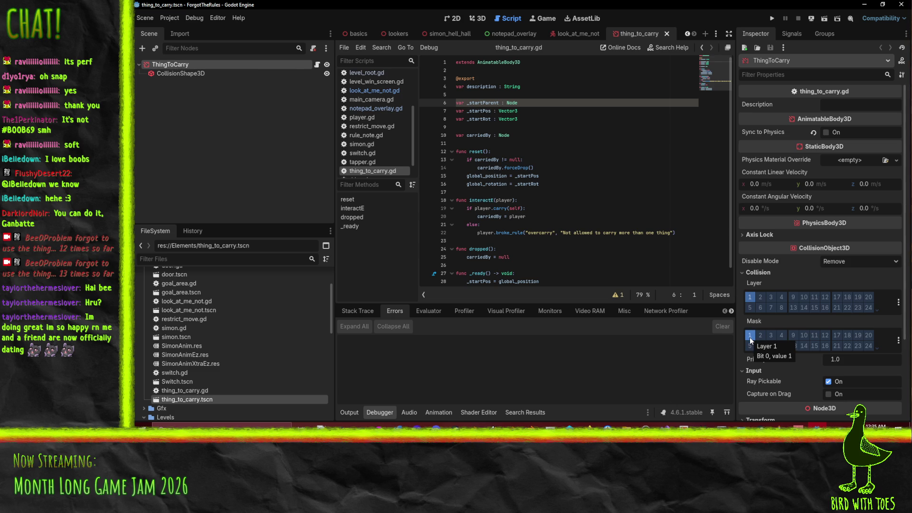
left_click(751, 297)
left_click(761, 297)
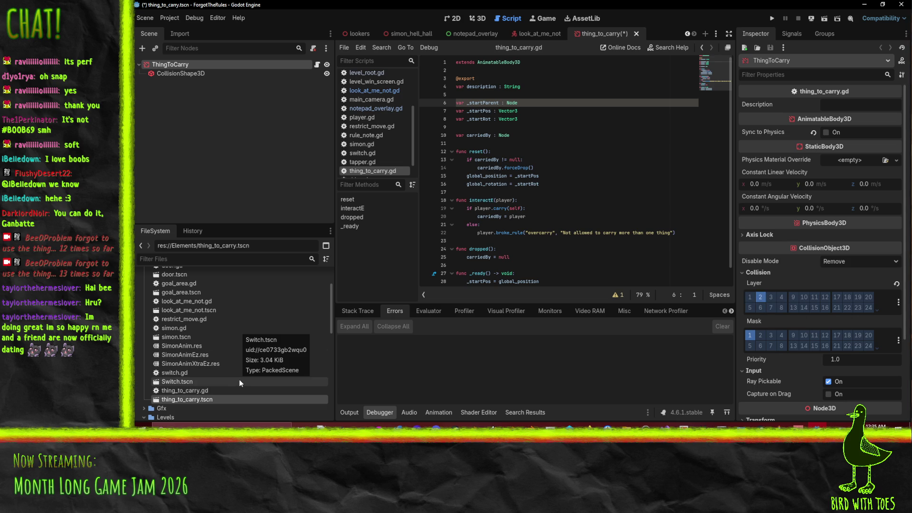
left_click(761, 300)
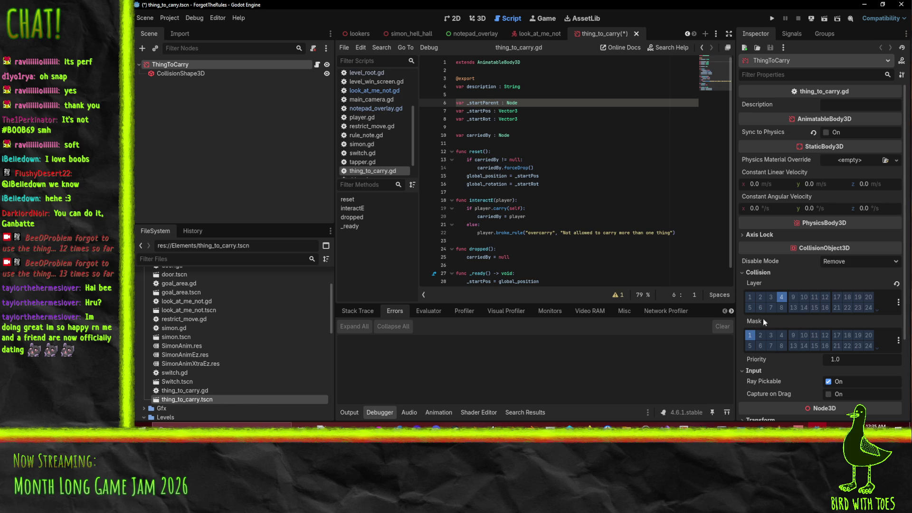
key("ctrl+s")
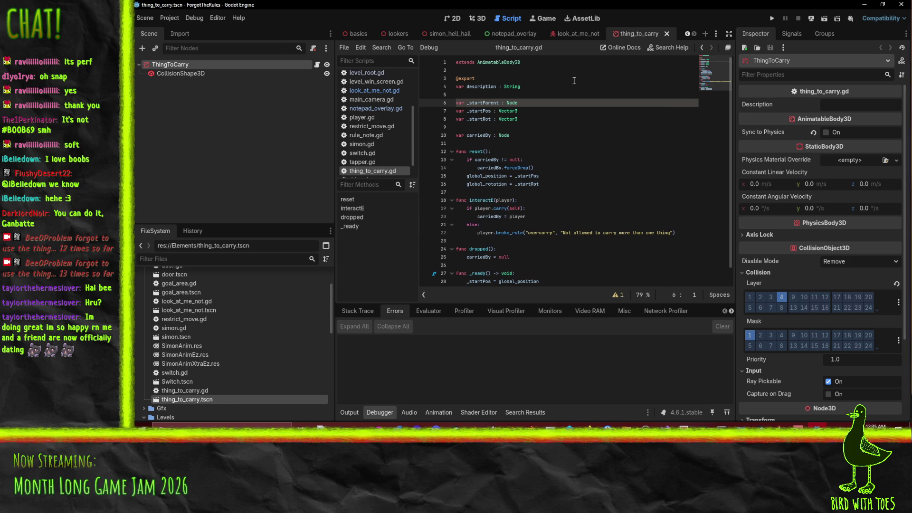
Glance at look_at_me_not, then open the player scene from the file list.
left_click(582, 34)
left_click(634, 36)
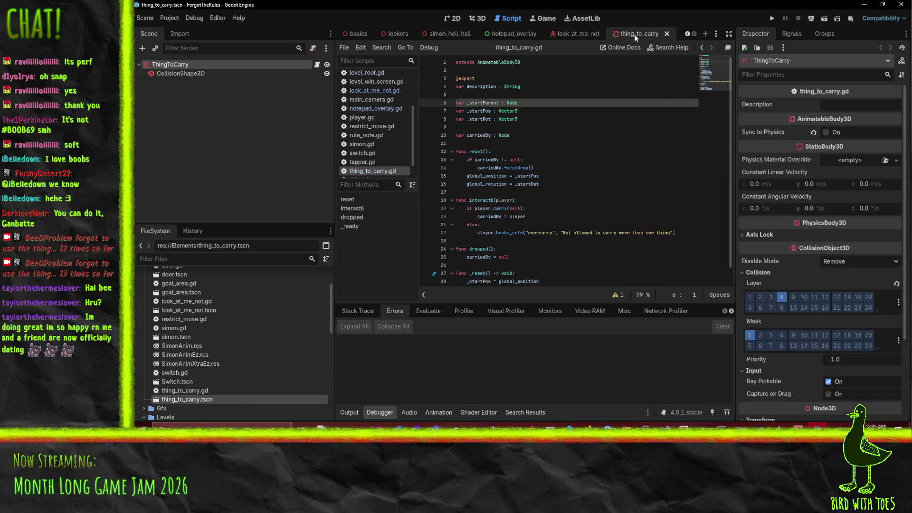
scroll(210, 363, "up", 3)
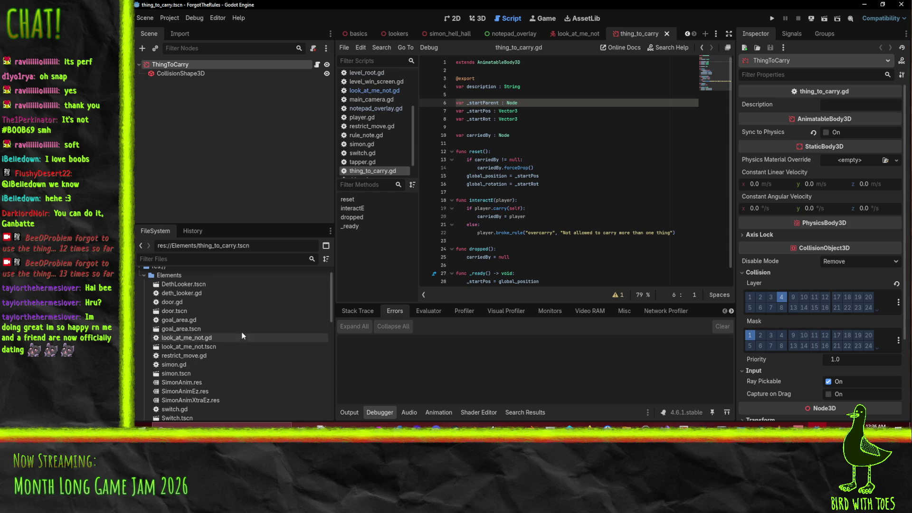
scroll(242, 335, "down", 10)
scroll(232, 350, "down", 1)
left_click(173, 412)
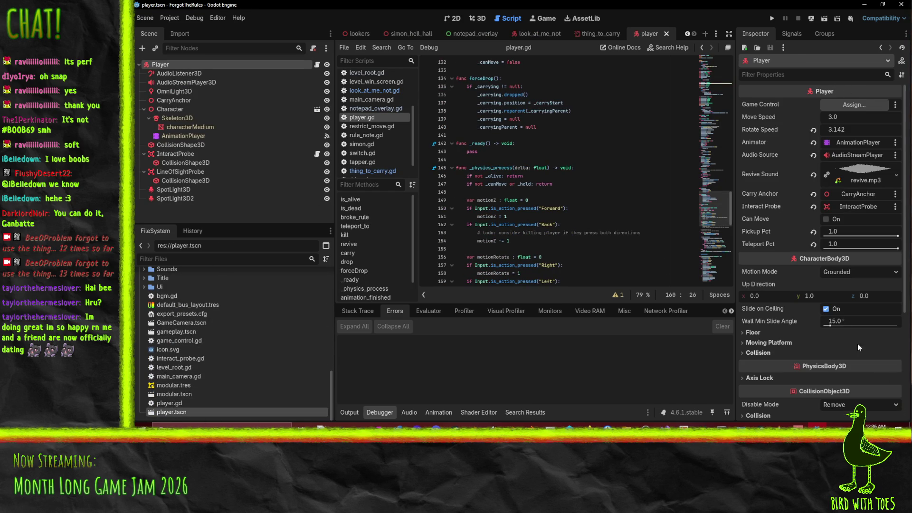
Enable collision mask bit 4 on the Player, save player.tscn, and run the game.
scroll(851, 333, "down", 3)
left_click(760, 343)
scroll(760, 344, "down", 5)
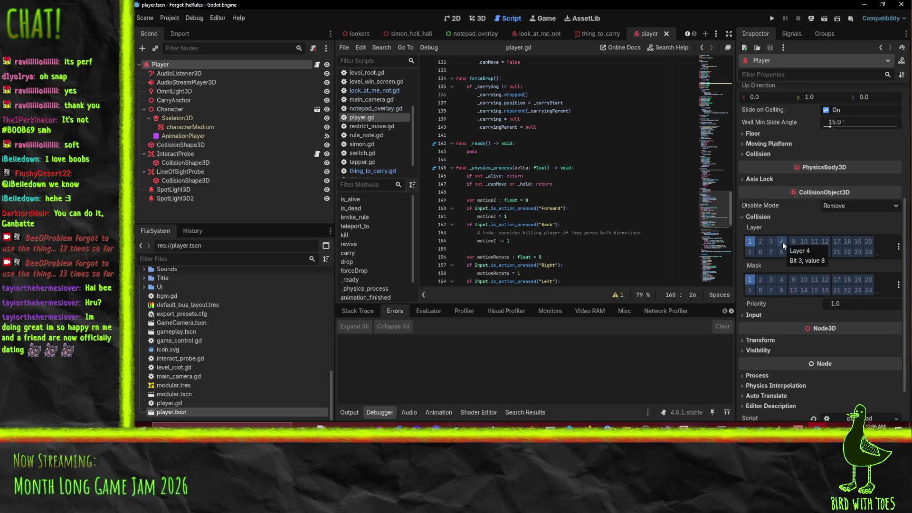
left_click(782, 279)
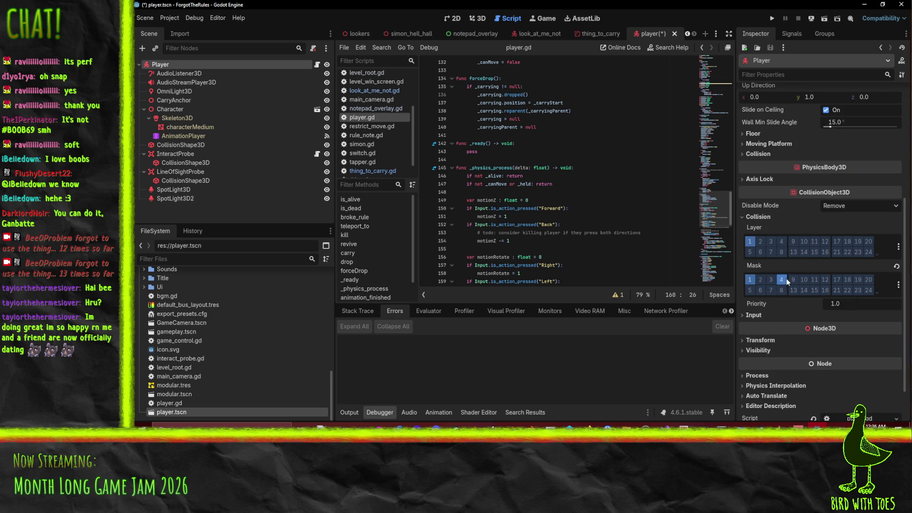
key("ctrl+s")
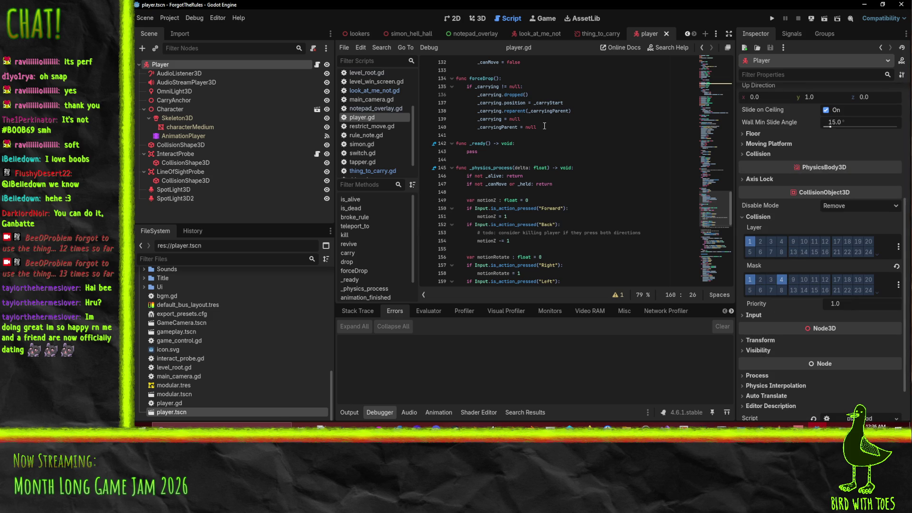
left_click(772, 19)
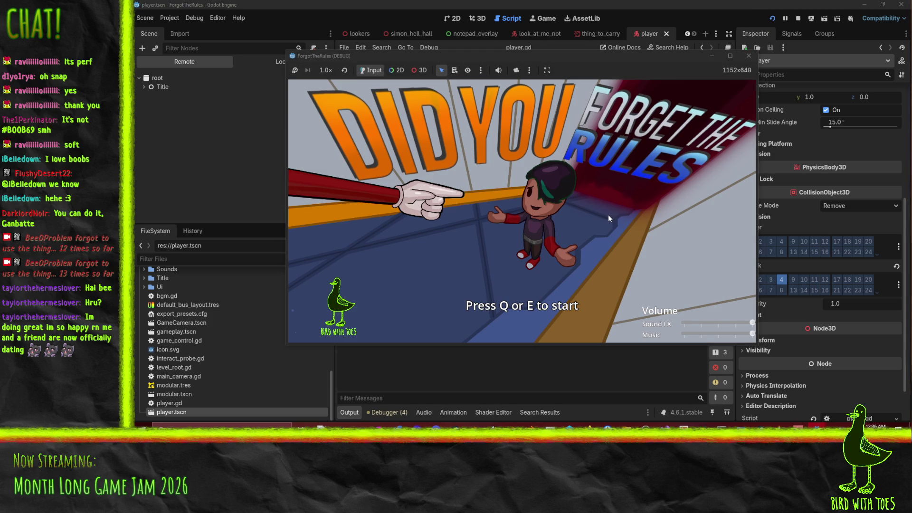
Start the game, walk to the barrel, try a pick-up, reset, then stop the run.
key("e")
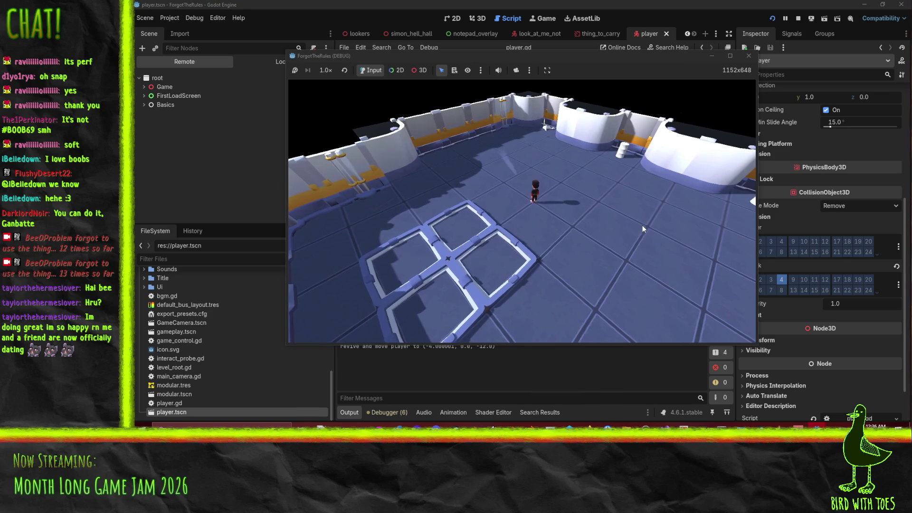
key("w")
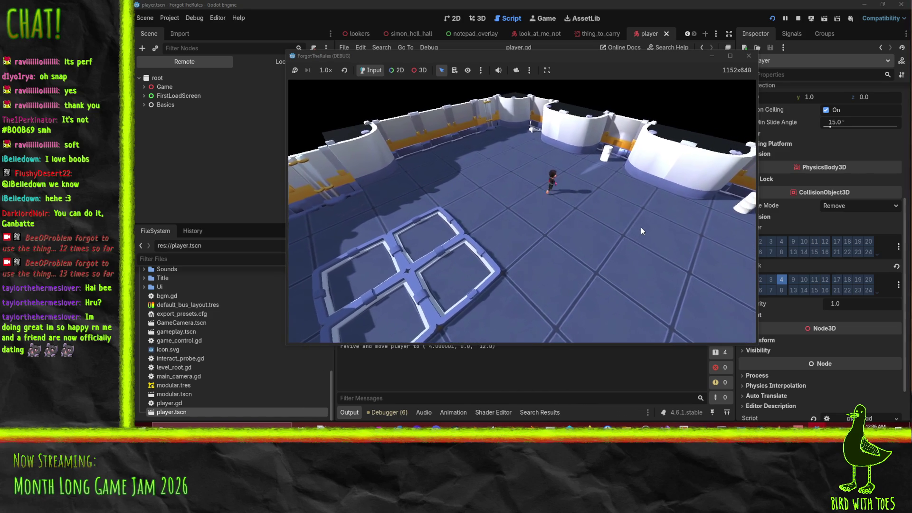
key("w")
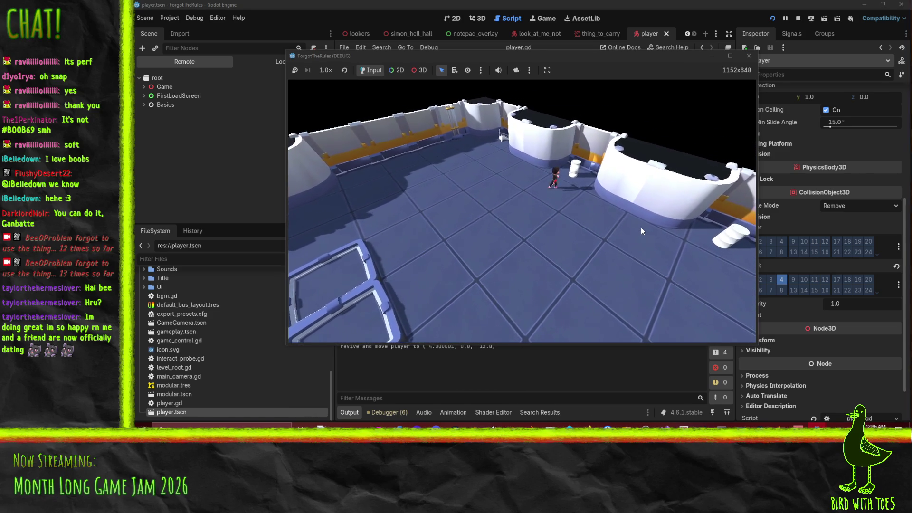
key("e")
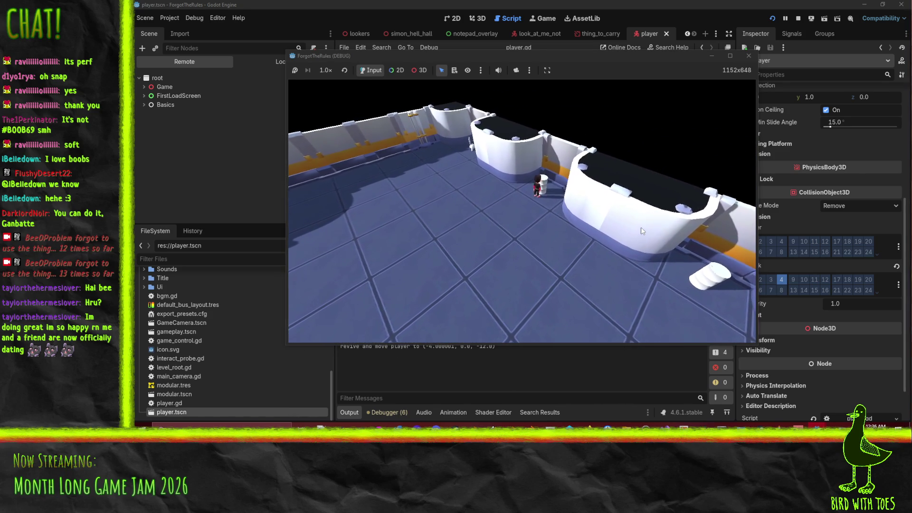
key("r")
left_click(750, 56)
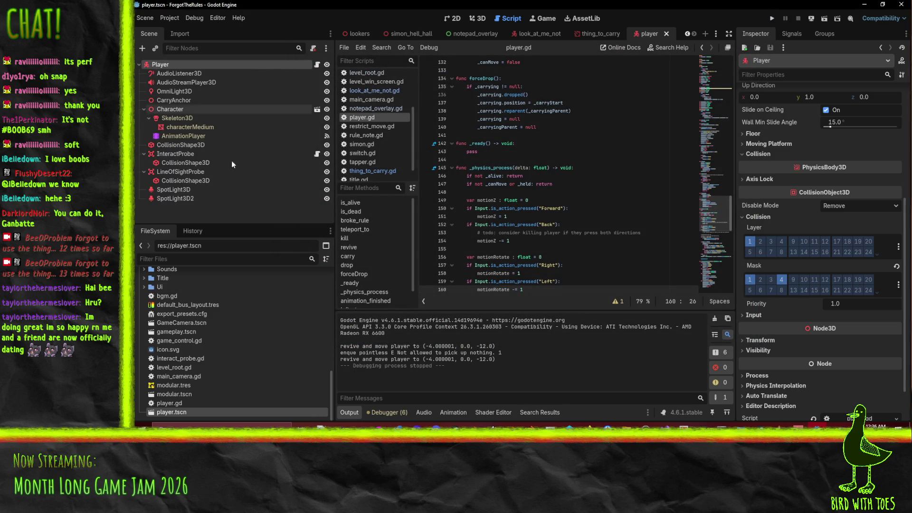
Enable collision mask bit 4 on InteractProbe, then save, run with F5, and start the game.
left_click(185, 153)
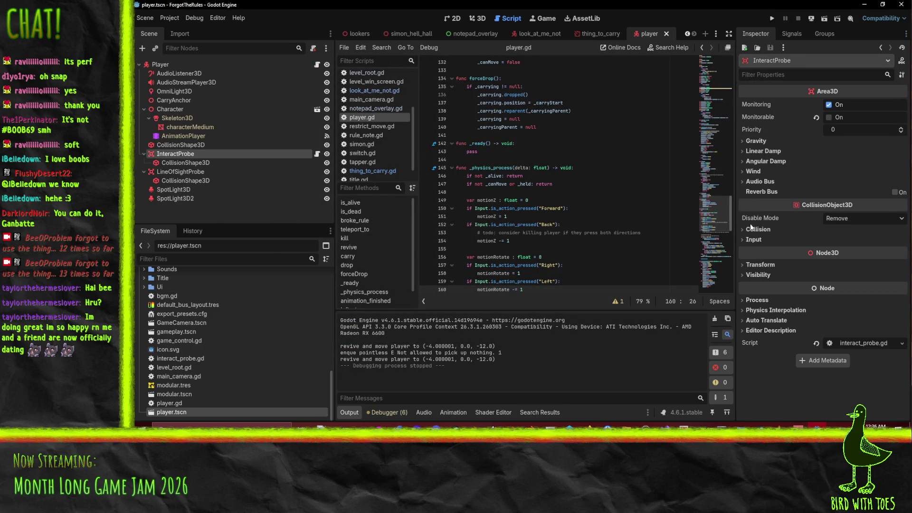
left_click(757, 229)
left_click(783, 293)
key("F5")
key("e")
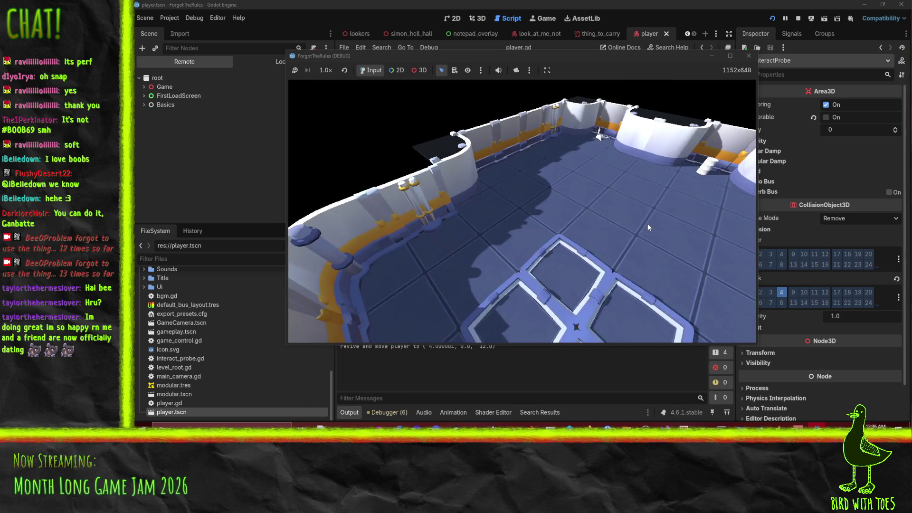
Walk the character with WASD to carry the item onto the floor squares.
key("d")
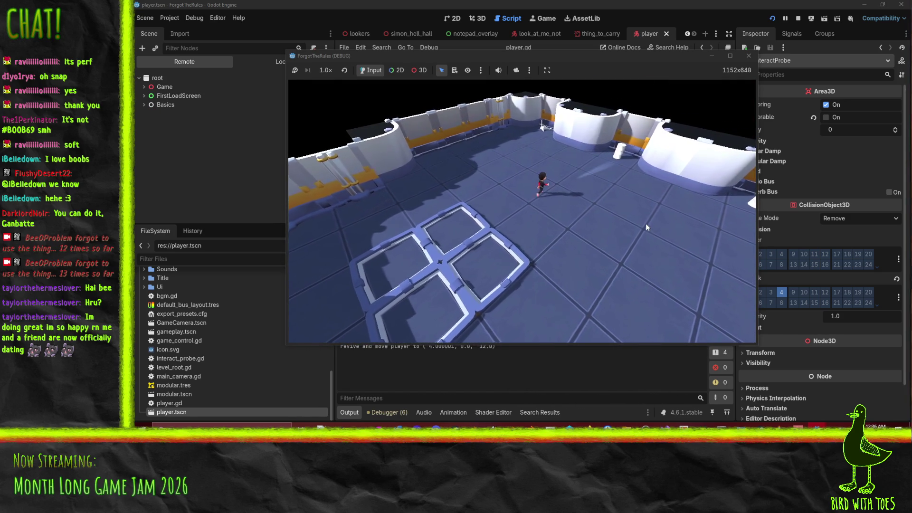
key("w")
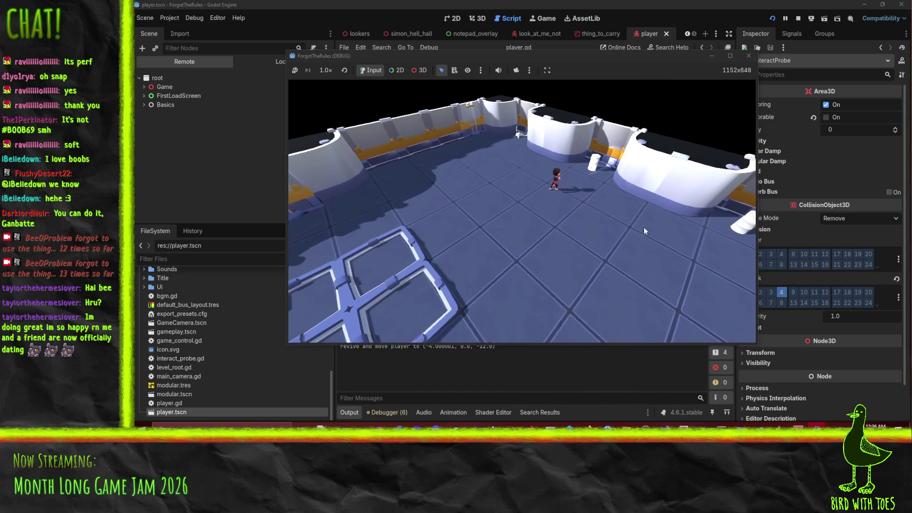
key("w")
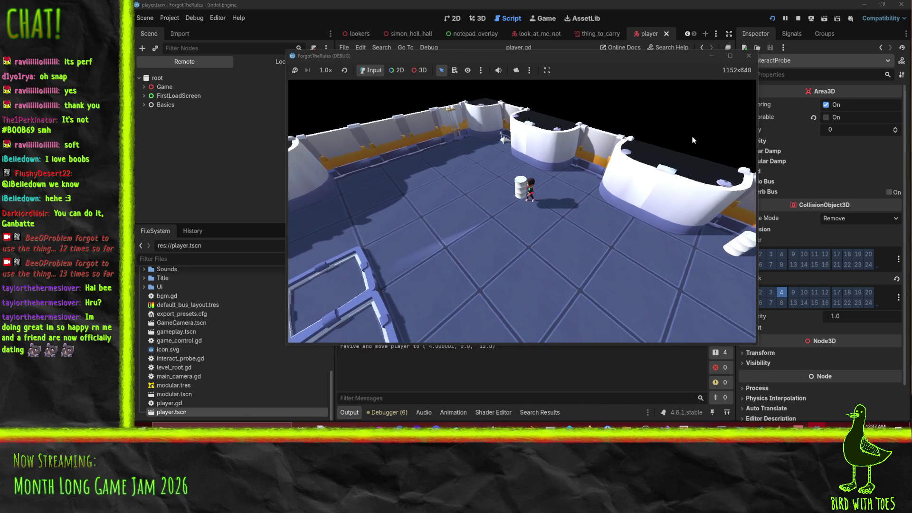
key("s")
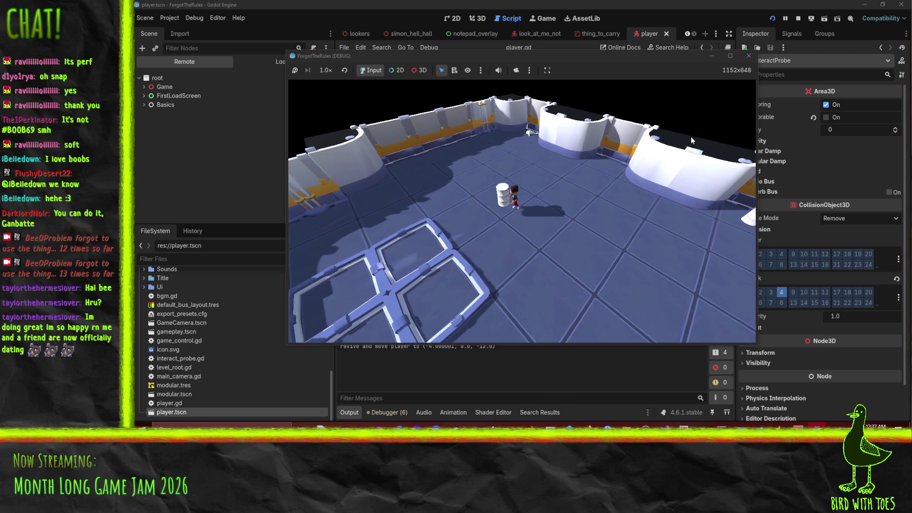
key("s")
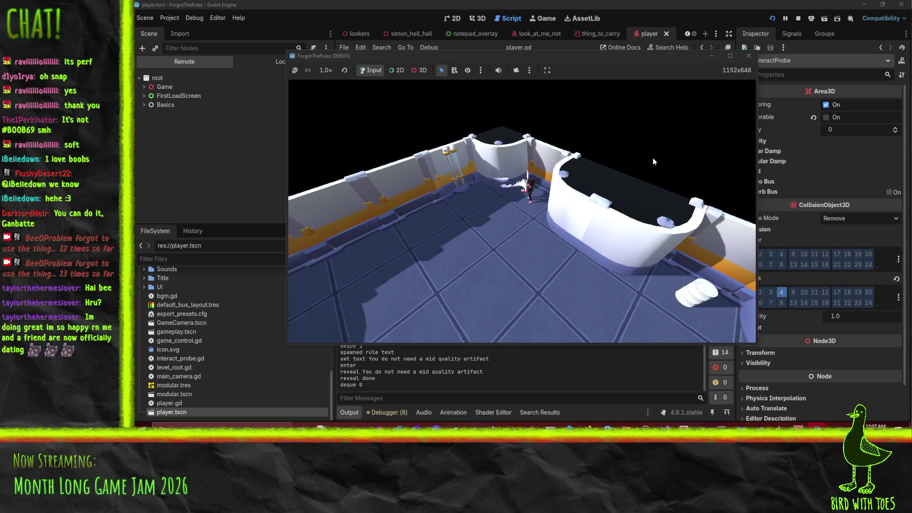
key("s")
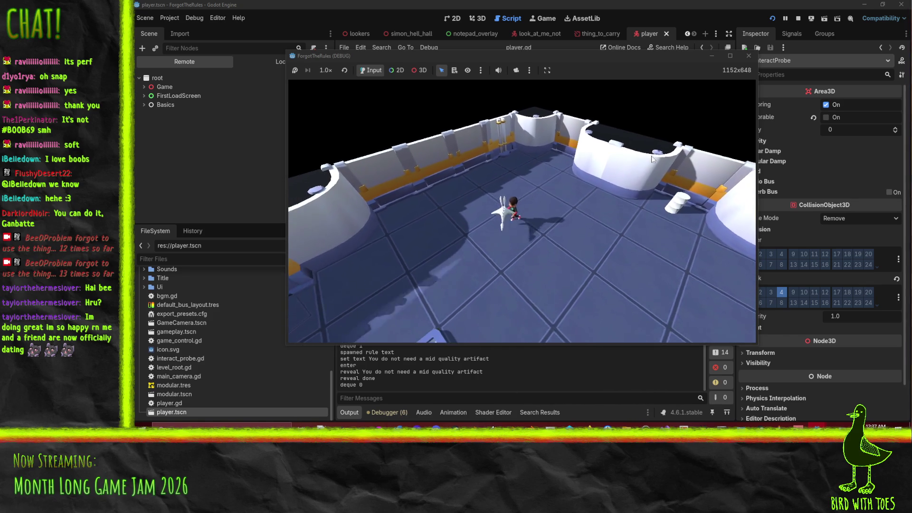
key("s")
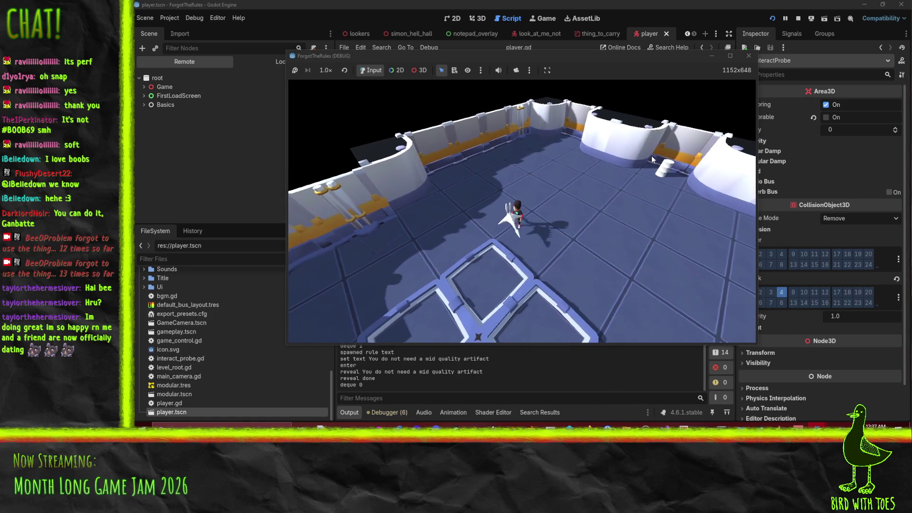
key("s")
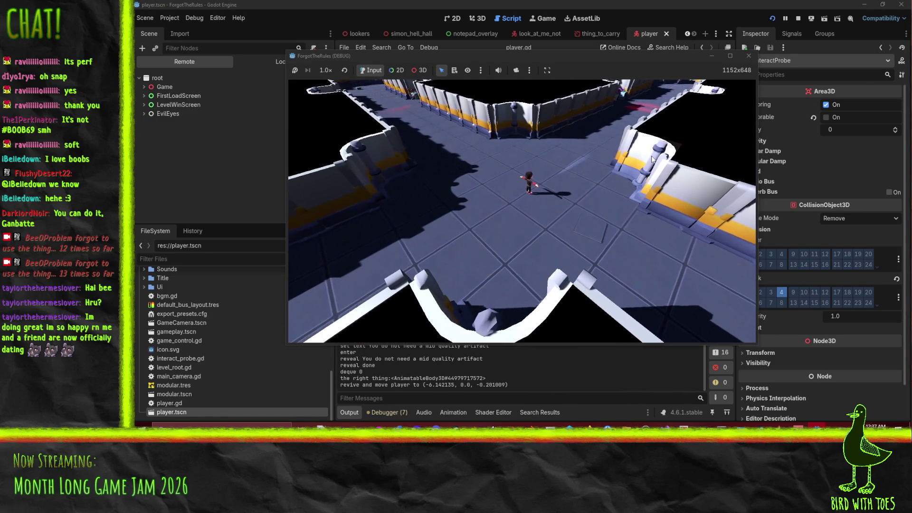
Stop the game and close the player and thing_to_carry scene tabs.
left_click(749, 56)
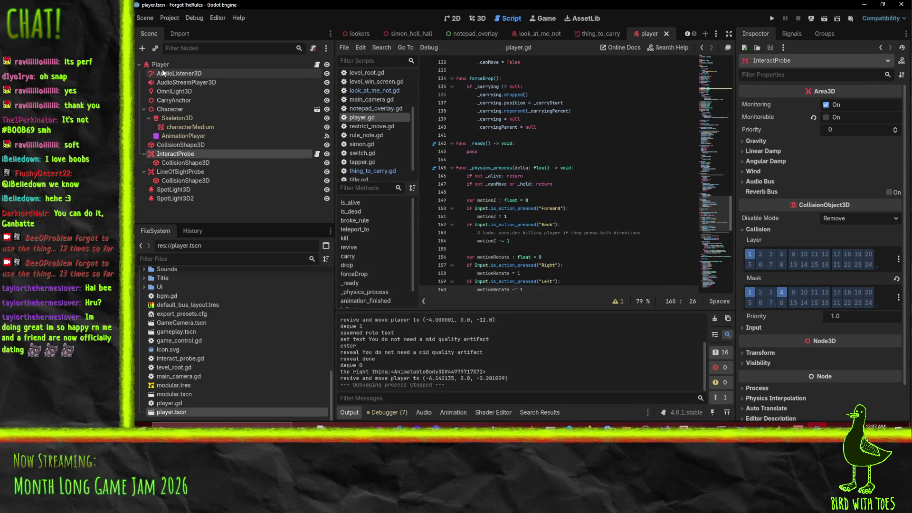
left_click(667, 34)
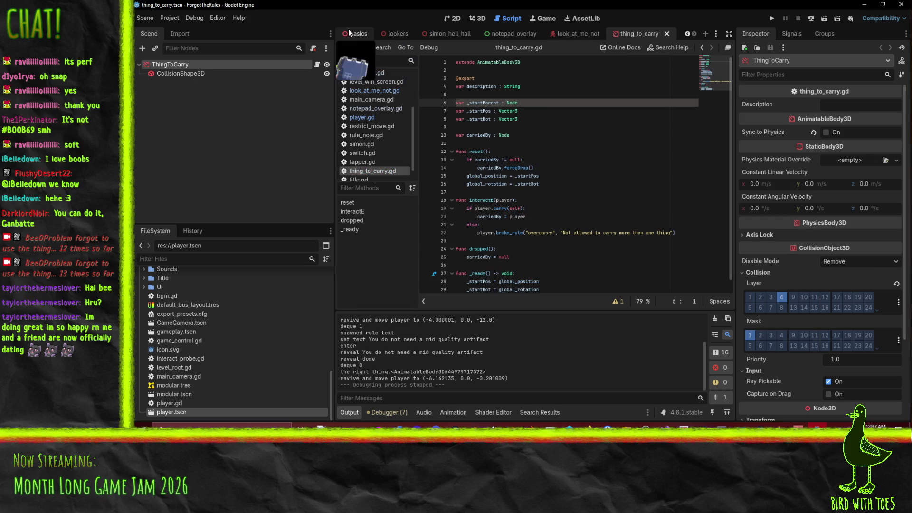
left_click(667, 34)
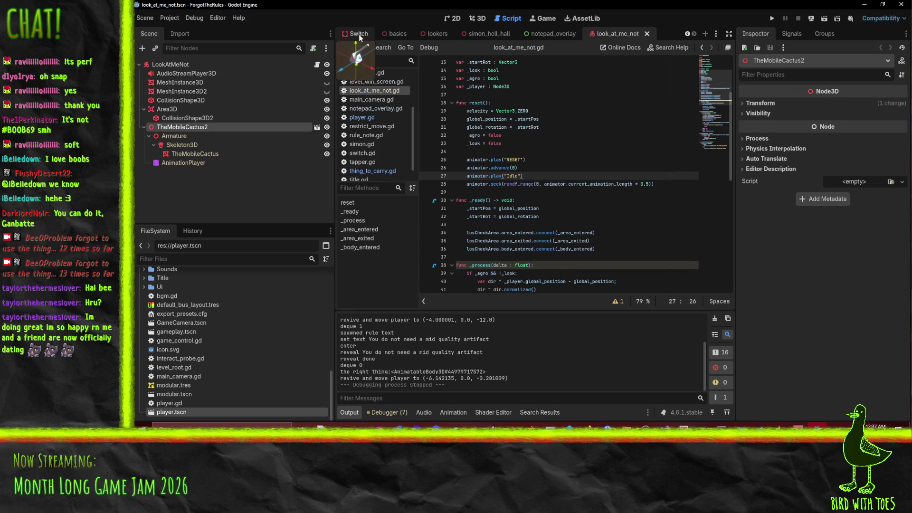
Drag simon_hell_hall to slot 0 of the gameplay Levels array, then run and start the game.
left_click(366, 36)
left_click(376, 35)
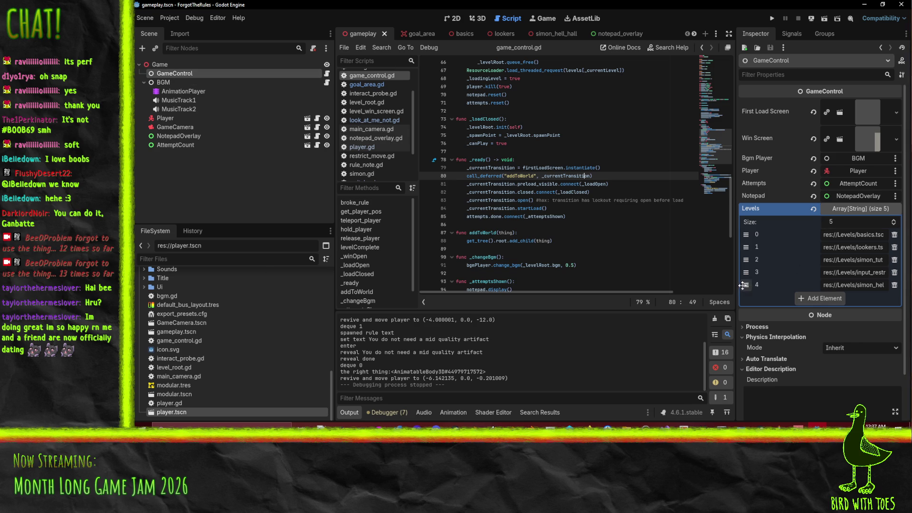
left_click_drag(746, 234, 431, 101)
left_click(772, 18)
key("e")
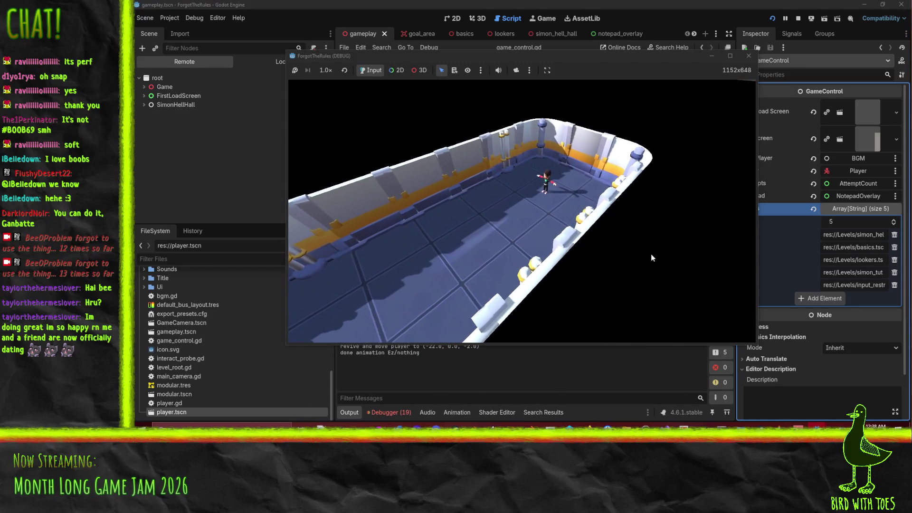
Walk across the SimonHellHall level, then close the debug game window.
key("s")
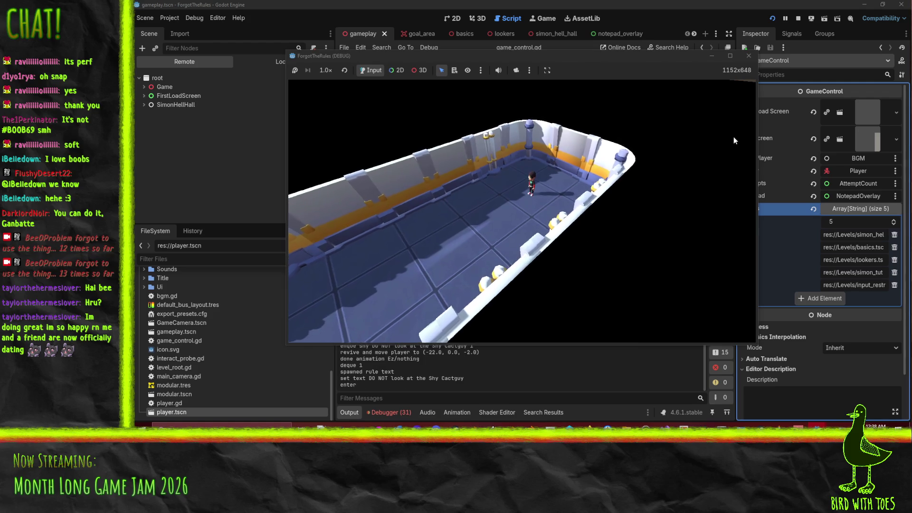
left_click(749, 55)
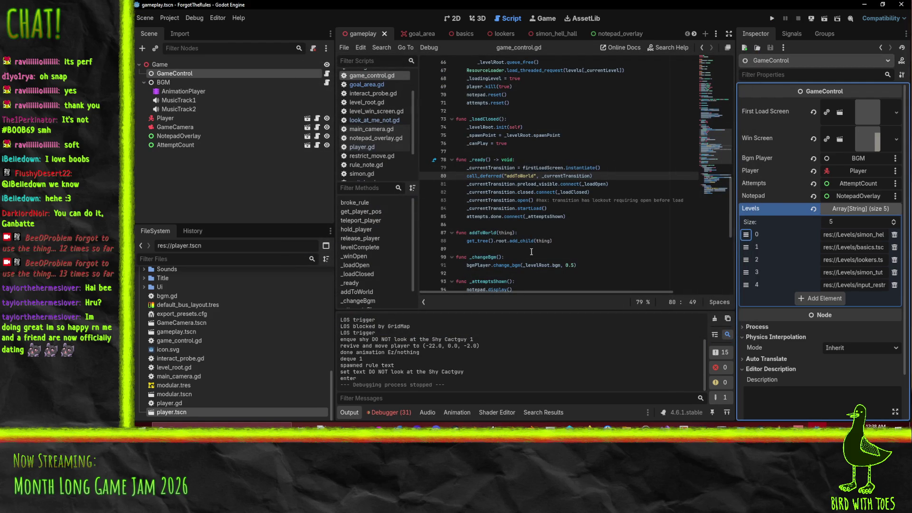
Move simon_hell_hall back to the last GameControl Levels slot, save the scene, and list the debugger errors.
left_click(165, 76)
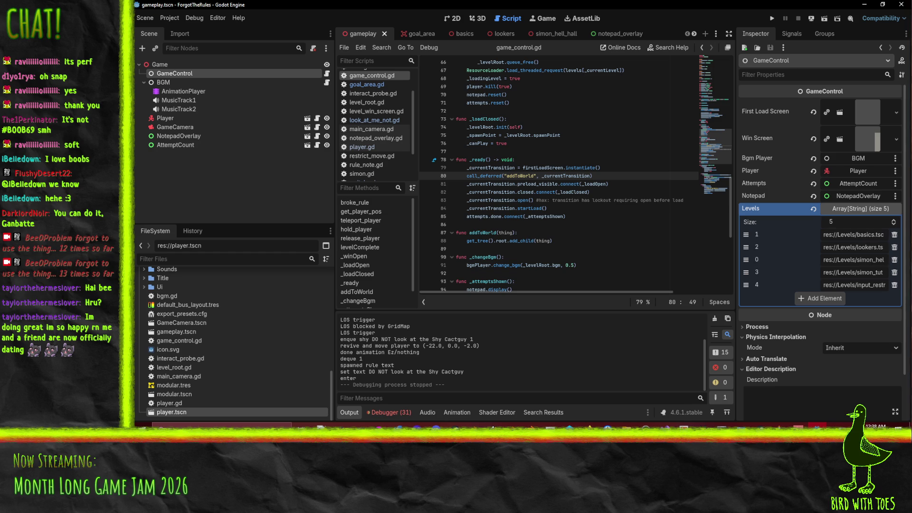
left_click_drag(747, 285, 746, 285)
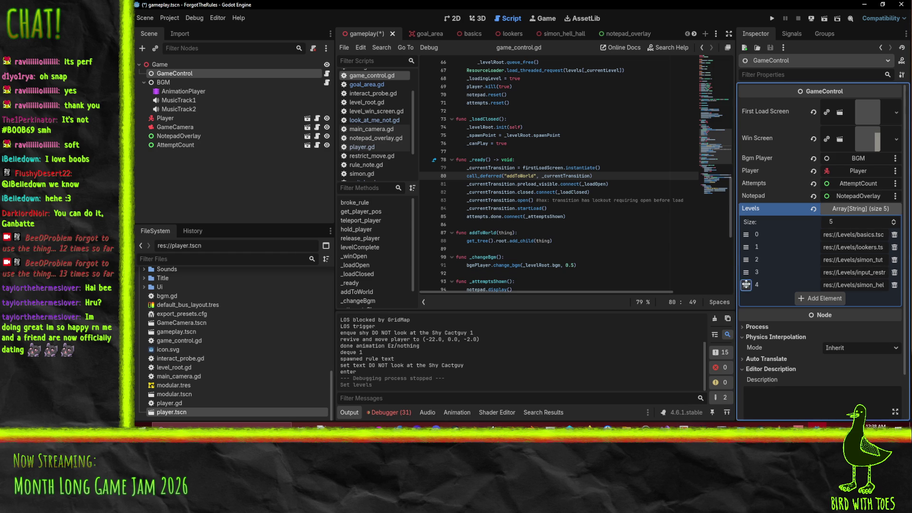
key("ctrl+s")
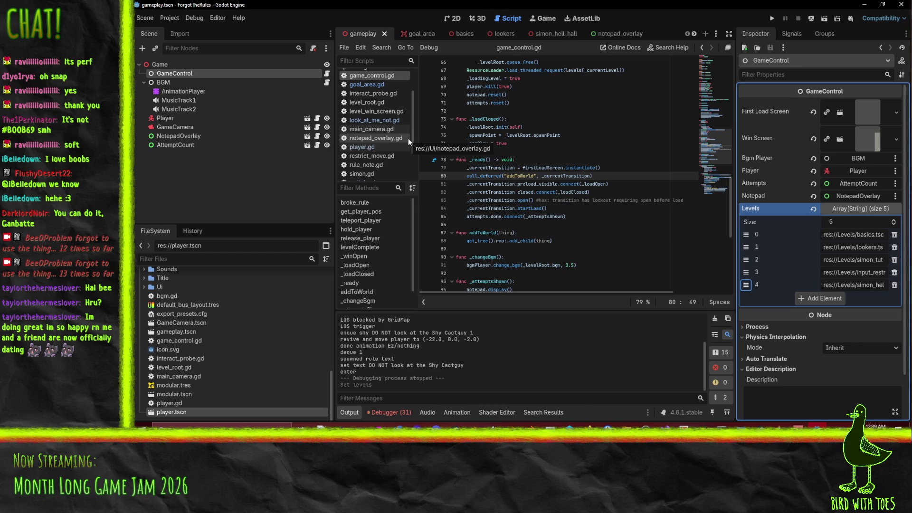
left_click(389, 412)
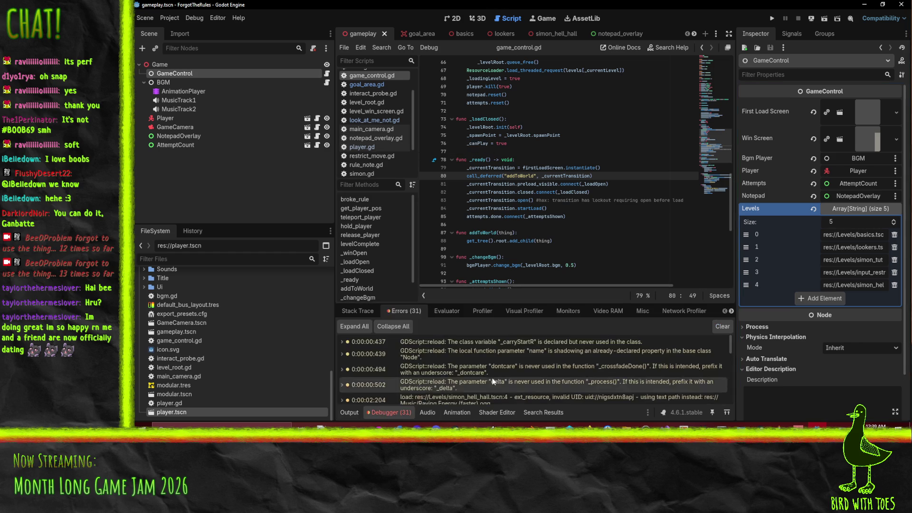
Collapse the Elements folder, then start duplicating input_restrictions.tscn and cancel it.
scroll(522, 371, "down", 2)
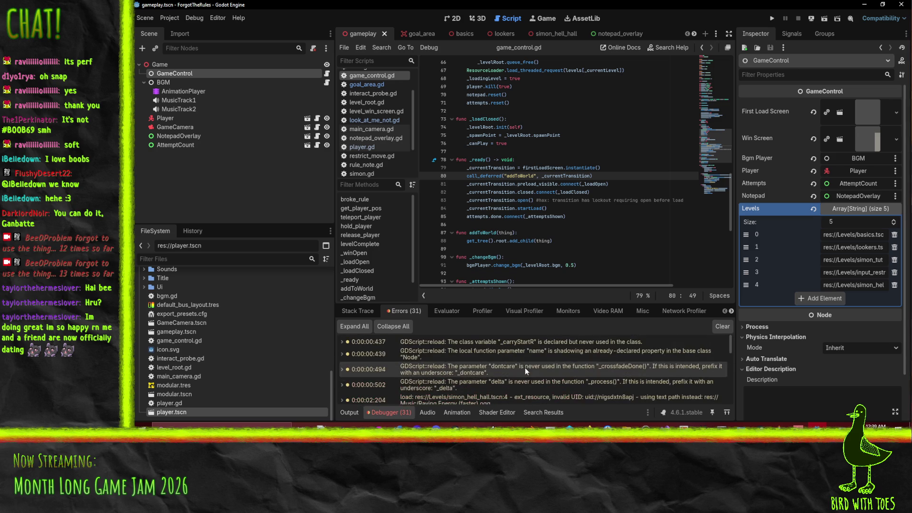
scroll(202, 352, "down", 5)
scroll(204, 349, "up", 3)
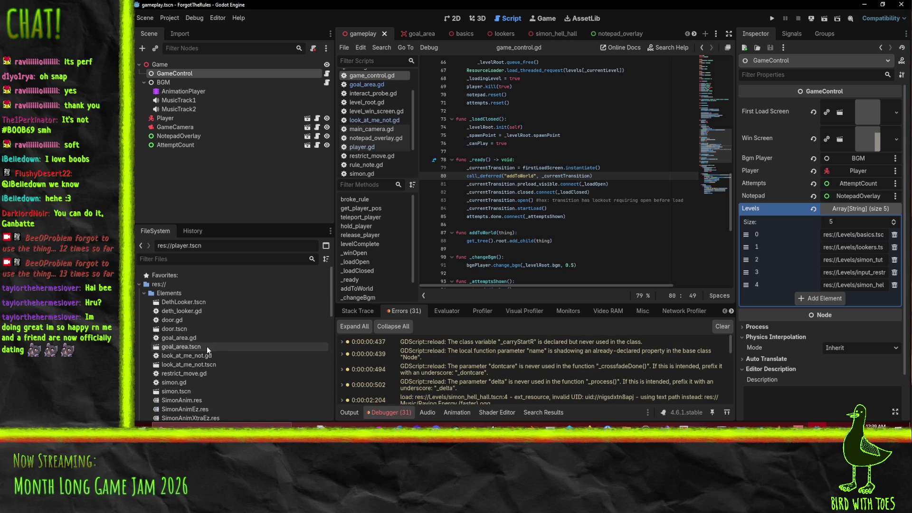
left_click(145, 298)
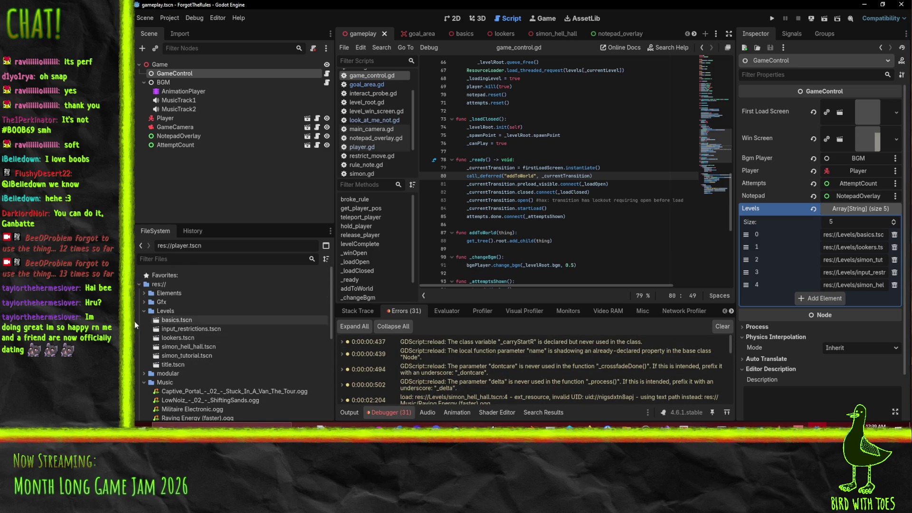
right_click(184, 329)
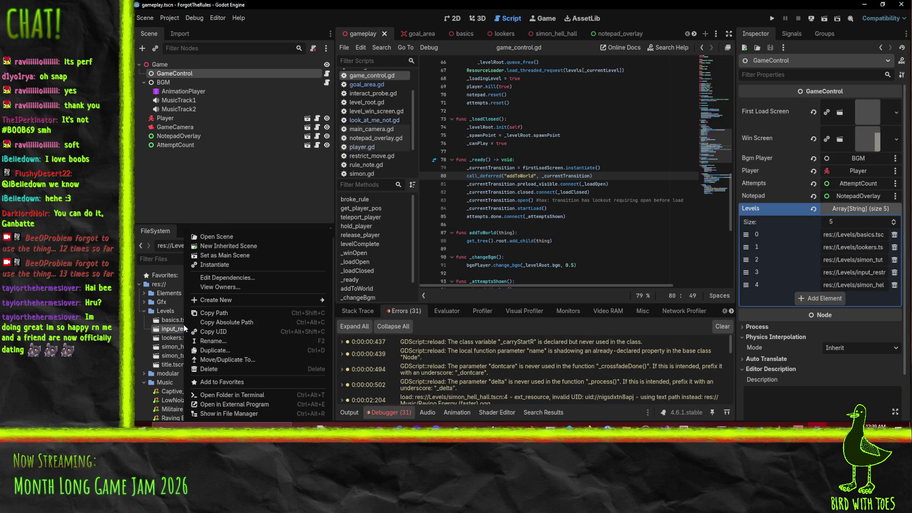
left_click(229, 350)
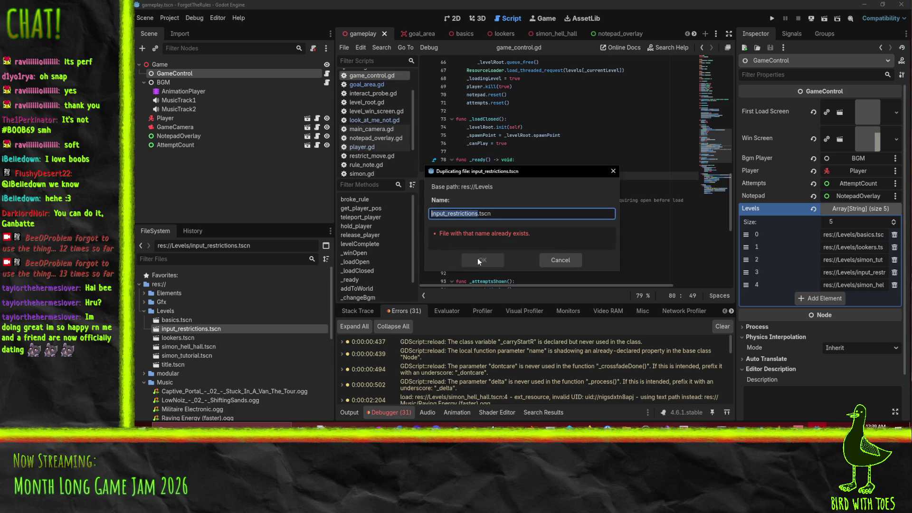
key("Escape")
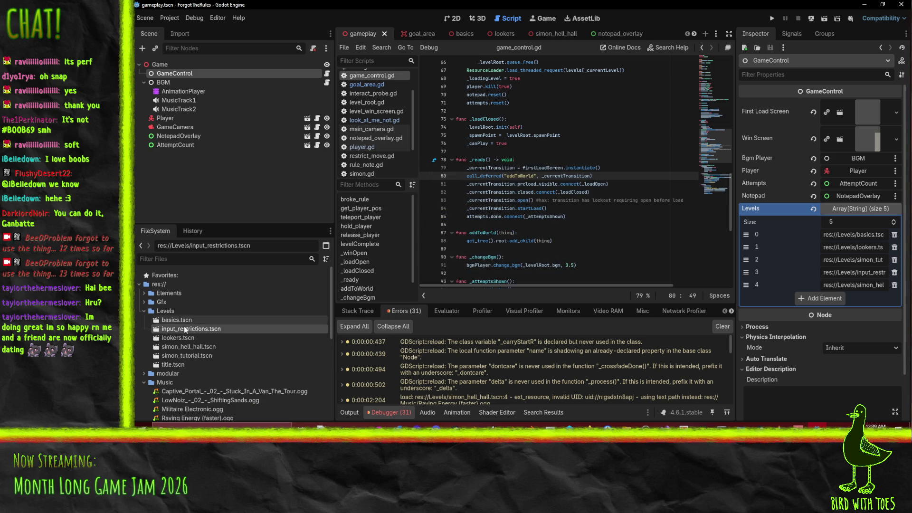
Duplicate basics.tscn as winner.tscn and open the new winner scene.
right_click(182, 324)
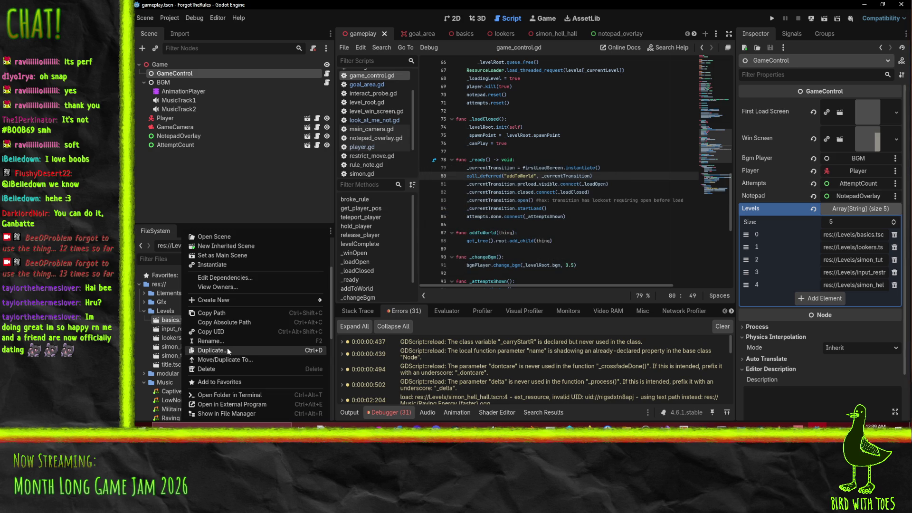
left_click(228, 350)
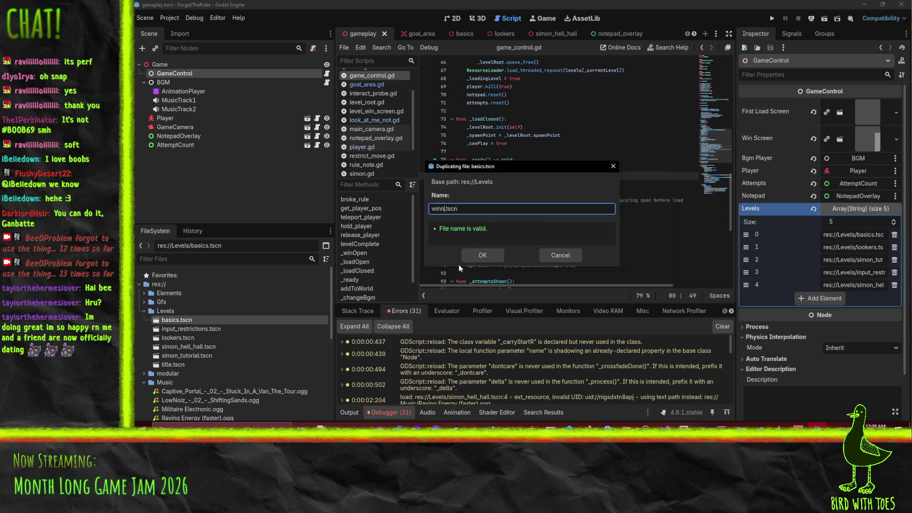
type("er")
key("Return")
double_click(177, 374)
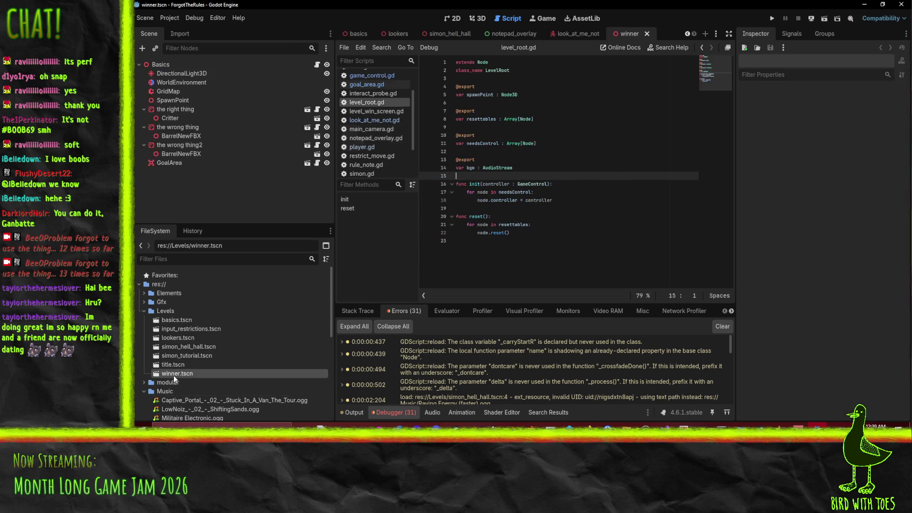
In the 3D view, delete the GridMap node from the winner scene.
left_click(480, 19)
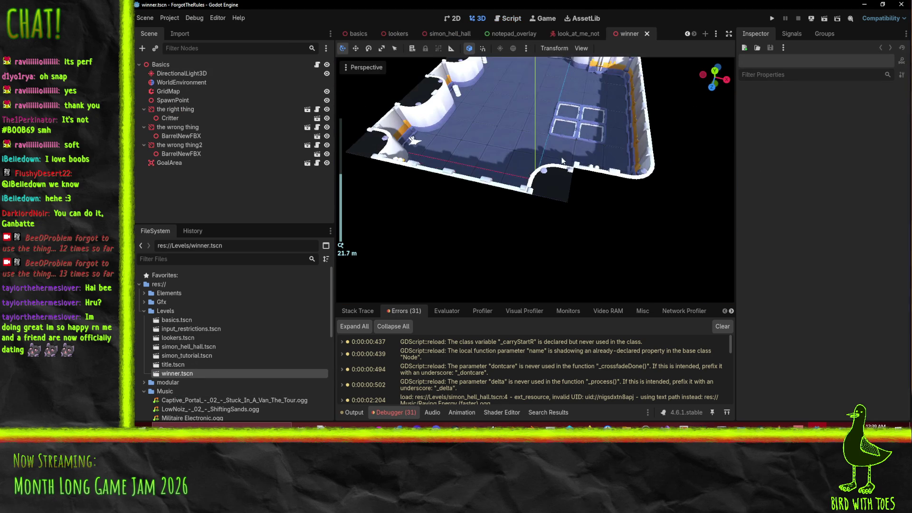
left_click(169, 91)
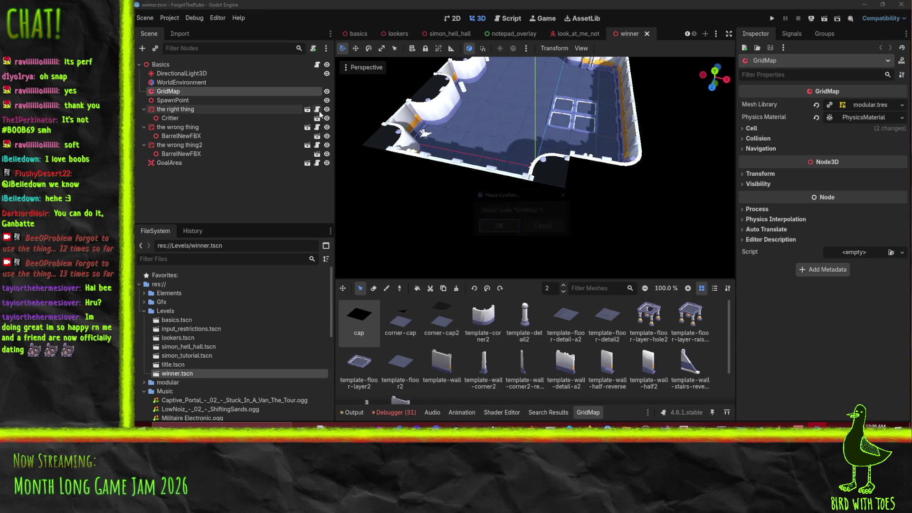
key("Delete")
key("Return")
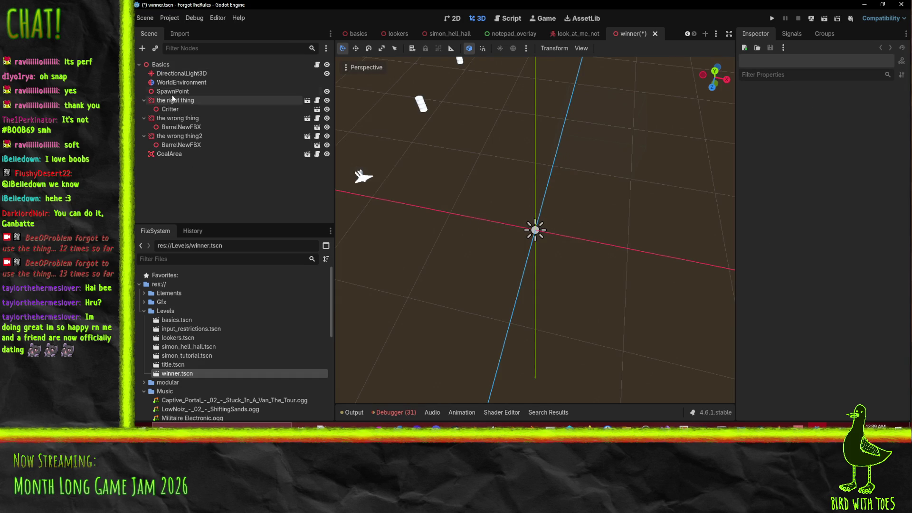
Delete DirectionalLight3D, WorldEnvironment and the seven level nodes through GoalArea.
left_click(166, 89)
left_click(179, 84)
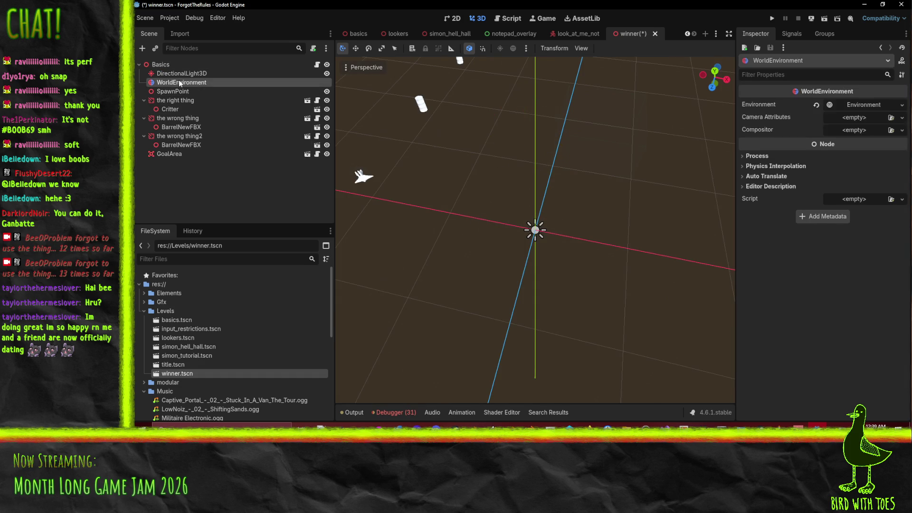
left_click(184, 75, "ctrl")
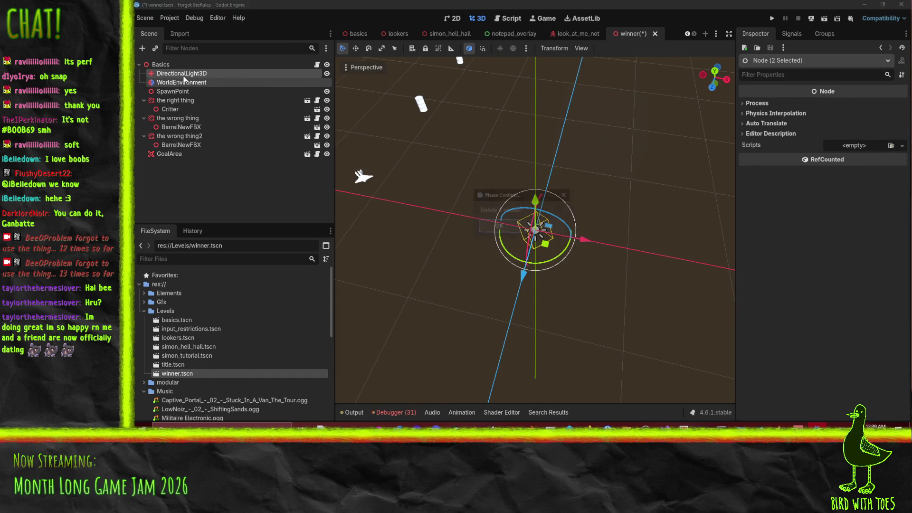
key("Delete")
left_click(181, 84)
left_click(182, 136, "shift")
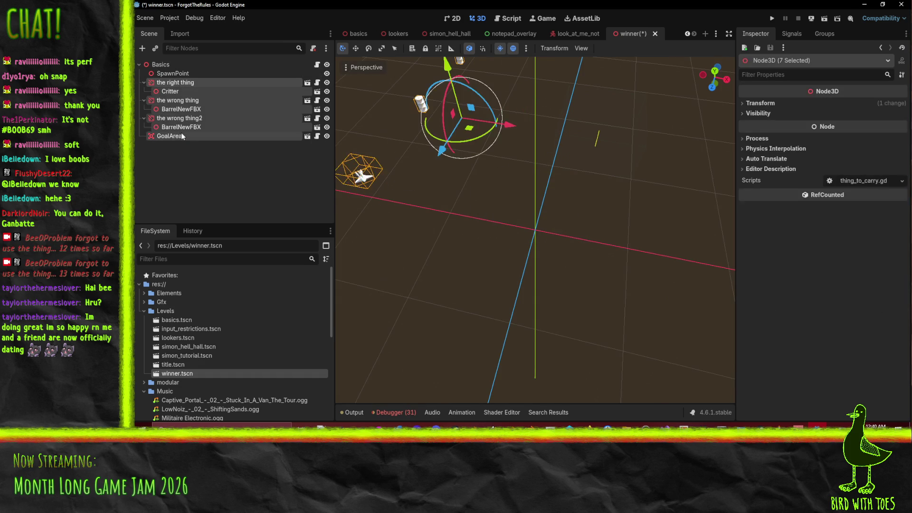
key("Delete")
key("Return")
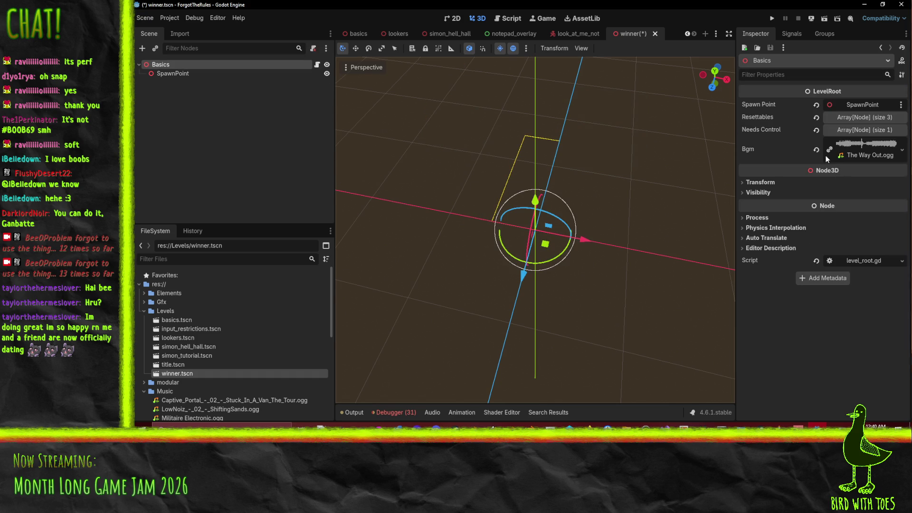
Clear Bgm and reset Needs Control and Resettables to empty arrays.
left_click(817, 151)
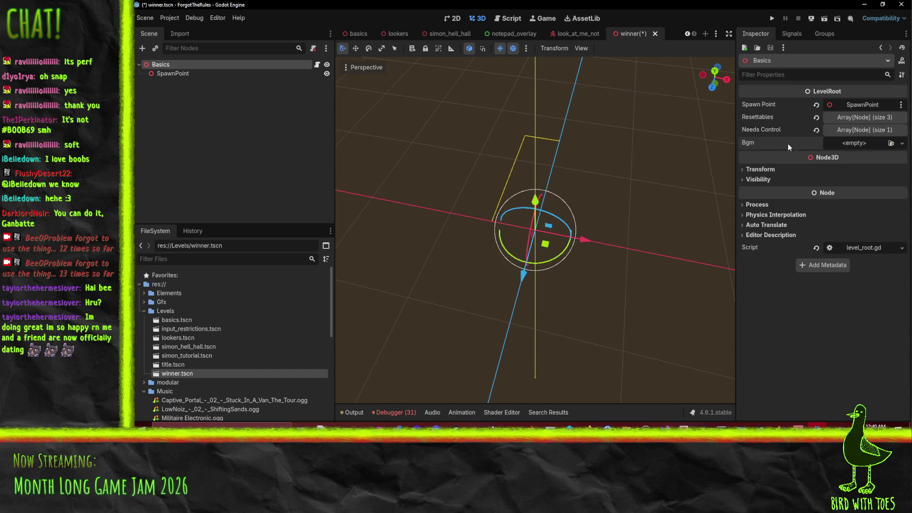
left_click(817, 130)
left_click(817, 118)
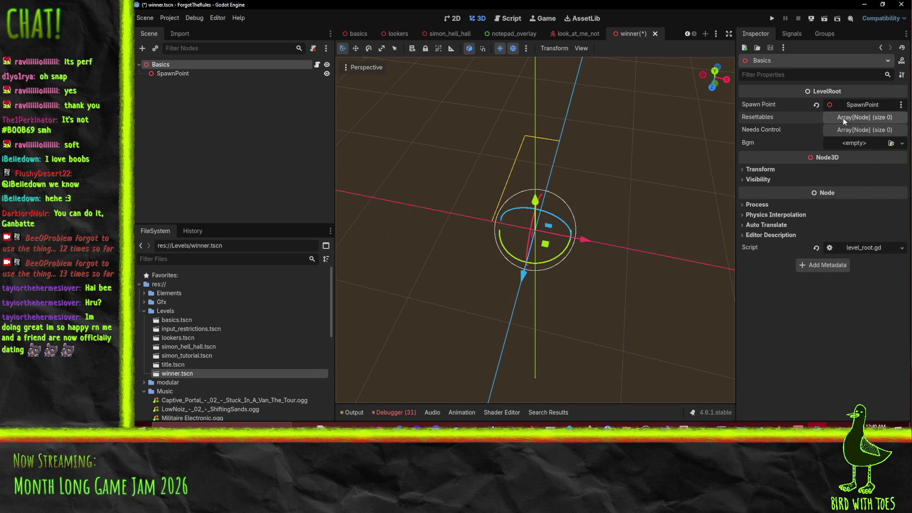
Add a Control child node under Basics.
right_click(167, 65)
left_click(206, 87)
type("label")
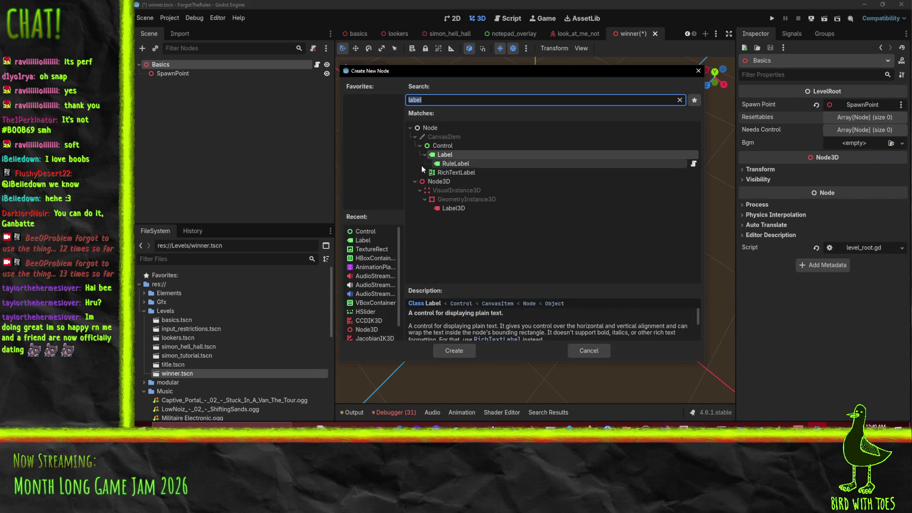
left_click(447, 351)
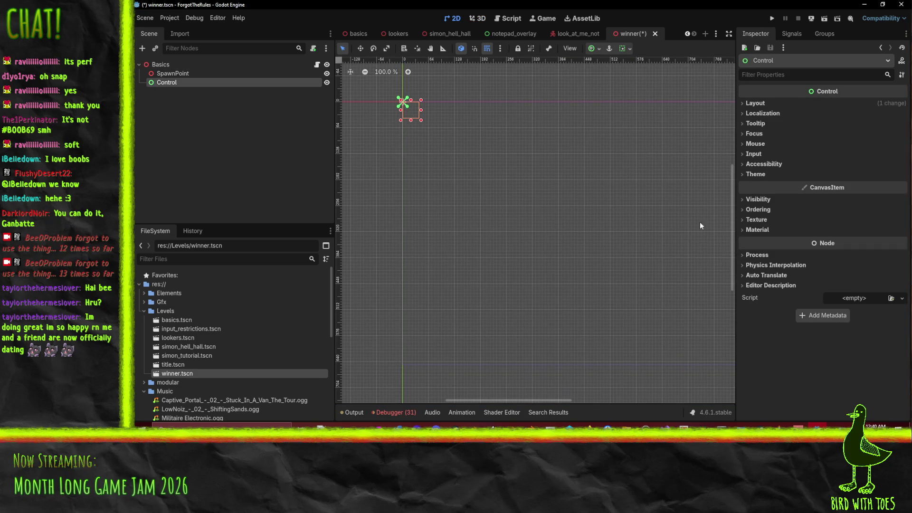
right_click(160, 84)
left_click(191, 89)
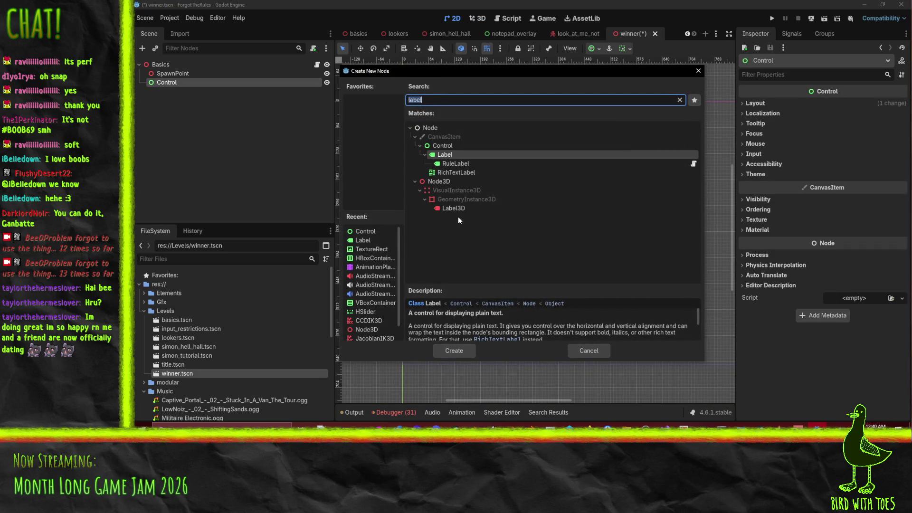
key("Escape")
Change the Control node's type to ColorRect and apply the Full Rect anchor preset.
right_click(160, 85)
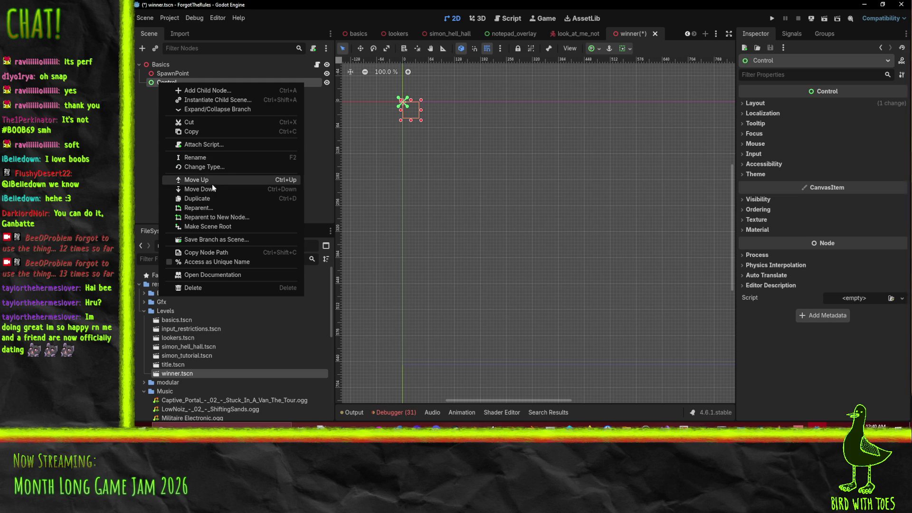
left_click(205, 167)
type("color")
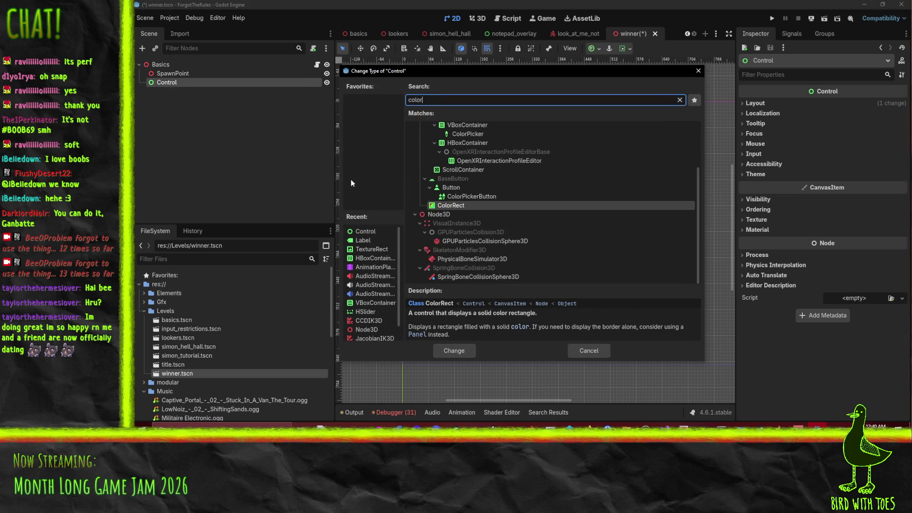
left_click(457, 350)
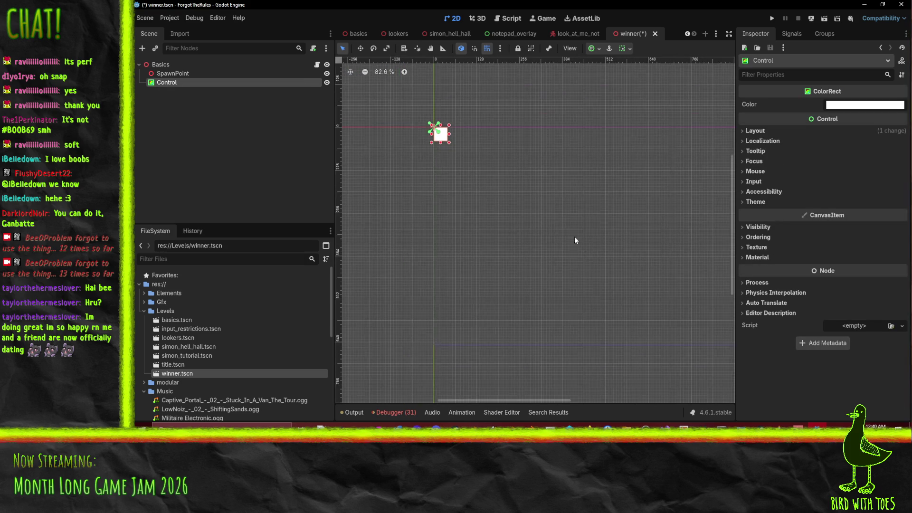
scroll(581, 222, "down", 2)
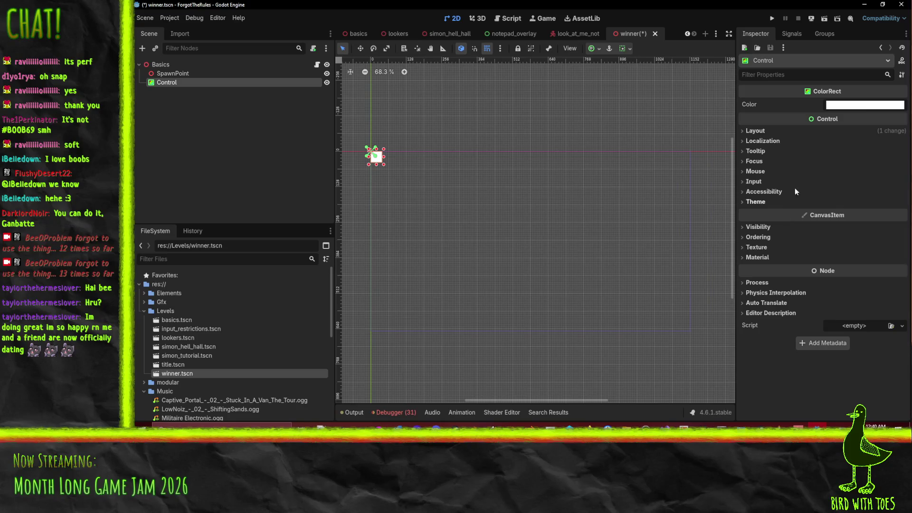
left_click(599, 49)
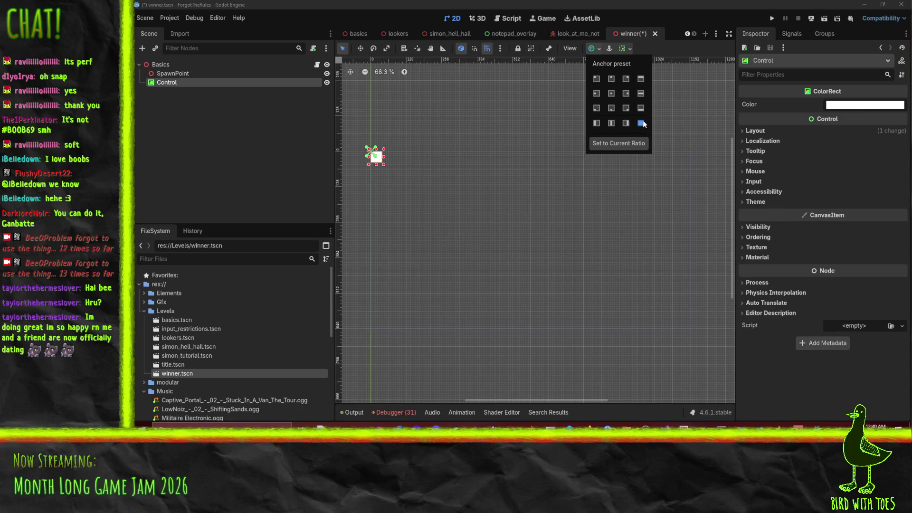
left_click(642, 123)
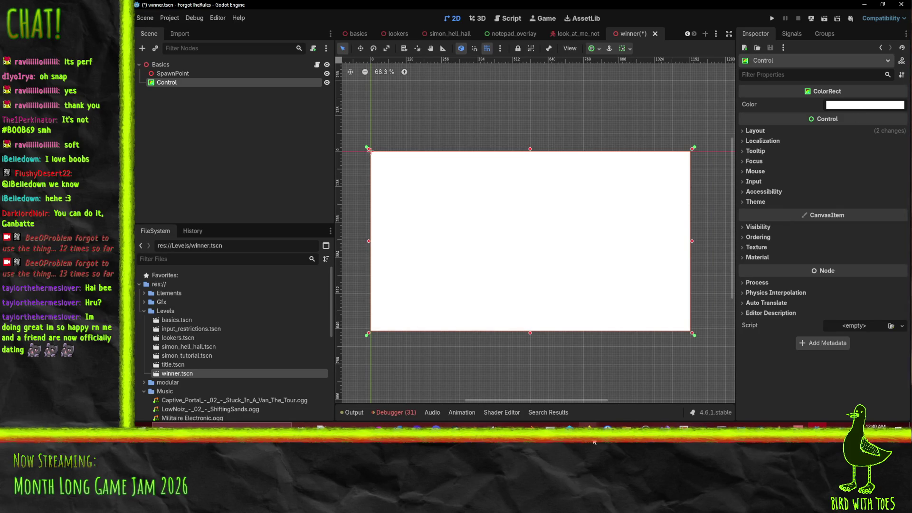
Search OpenGameArt for win art, limited to 2D art without documents.
mouse_move(590, 425)
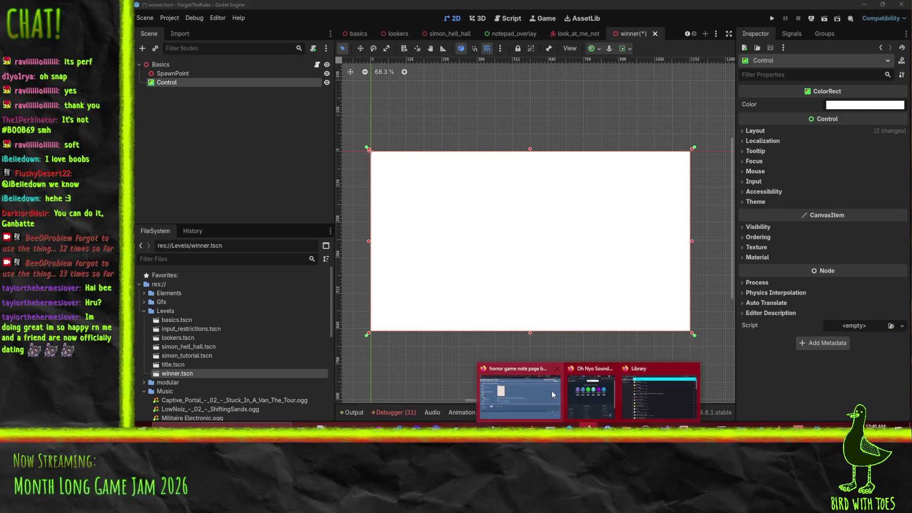
left_click(552, 390)
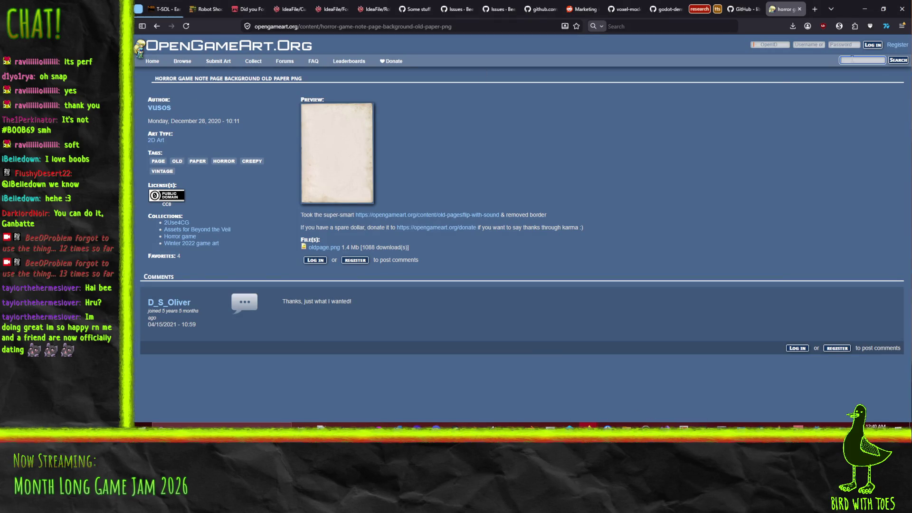
key("Return")
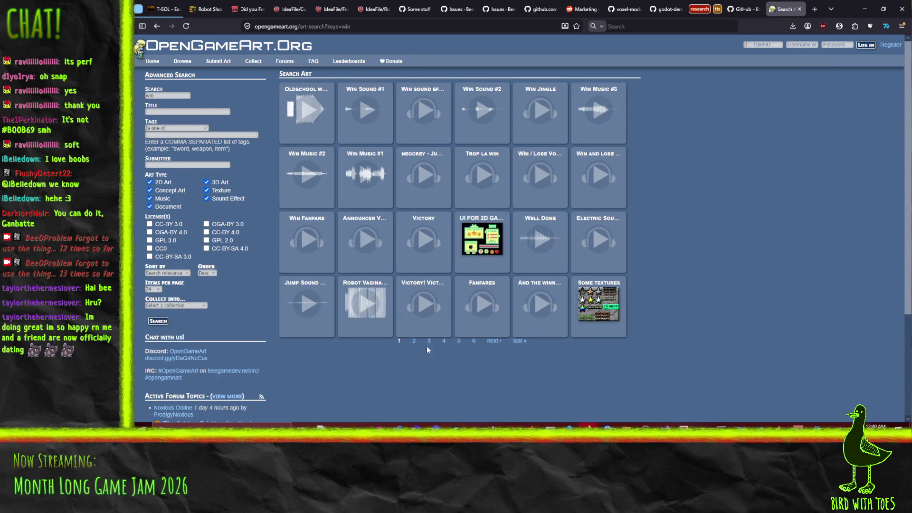
left_click(150, 207)
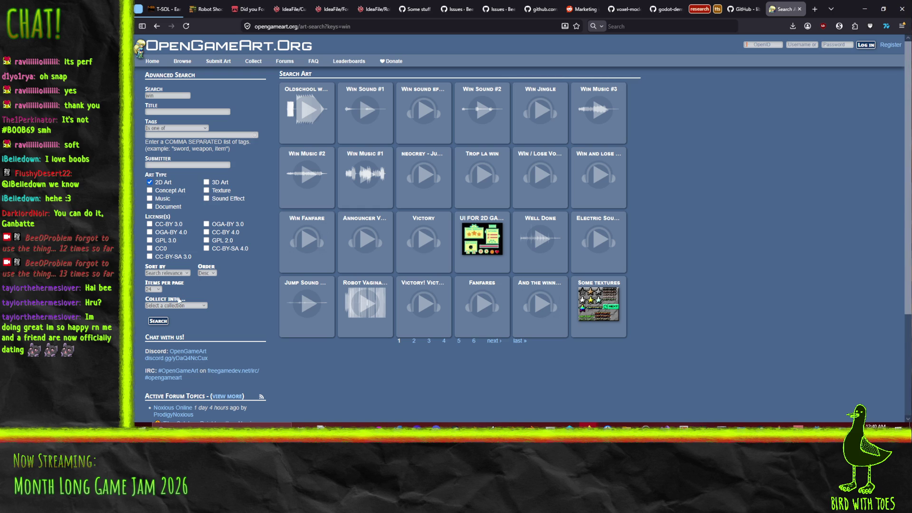
left_click(158, 321)
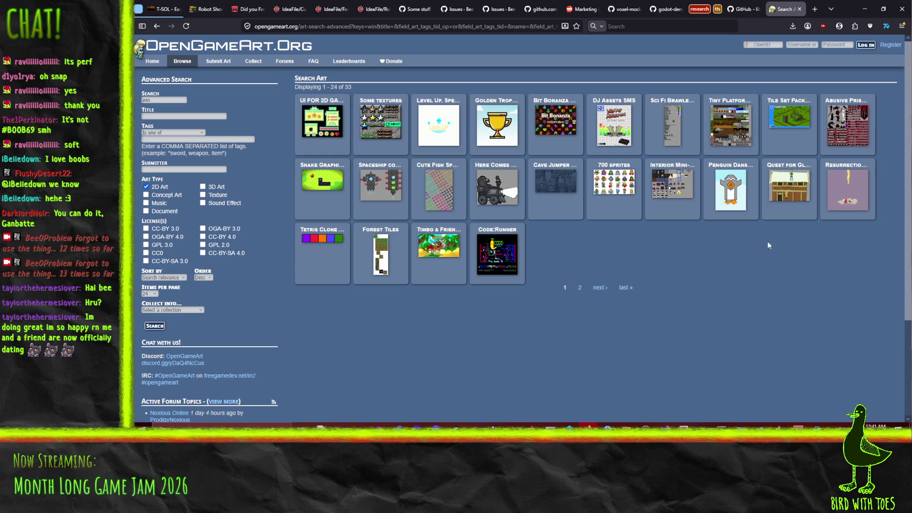
Search the web for 'win screens' and show image results.
left_click(330, 27)
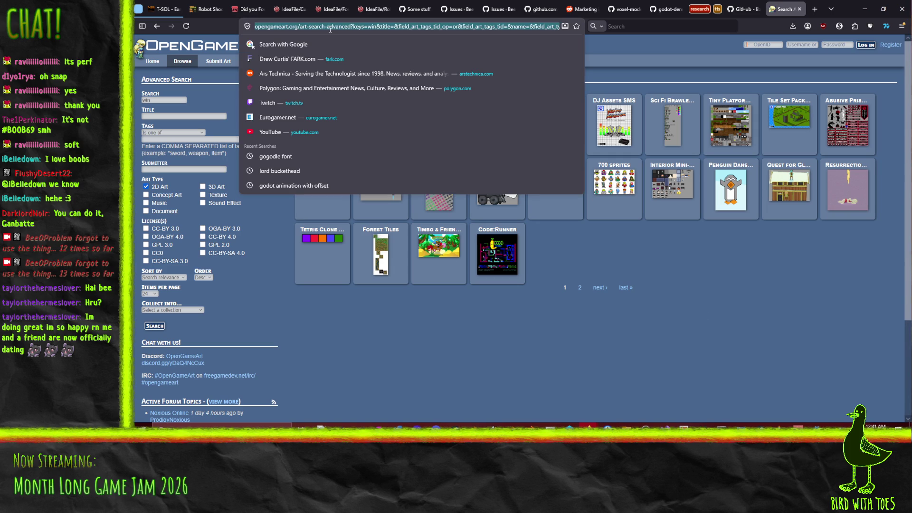
type("win screens")
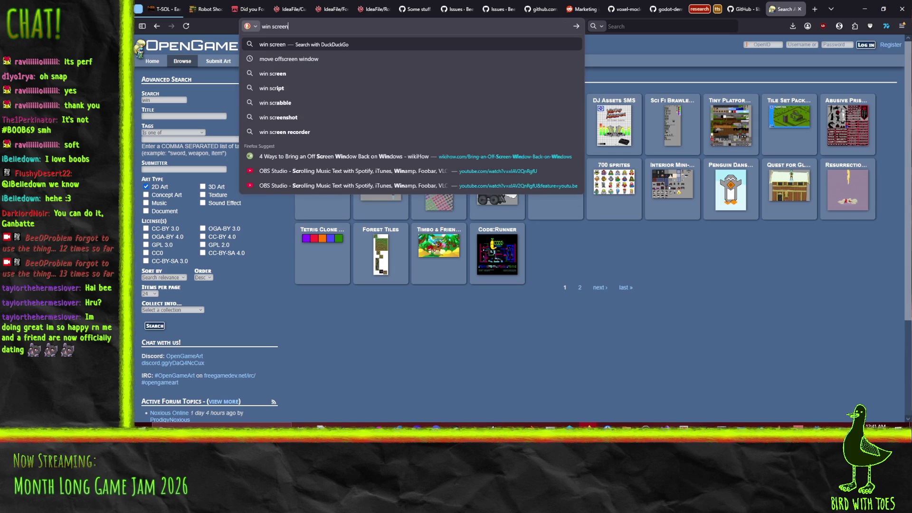
key("Return")
left_click(251, 78)
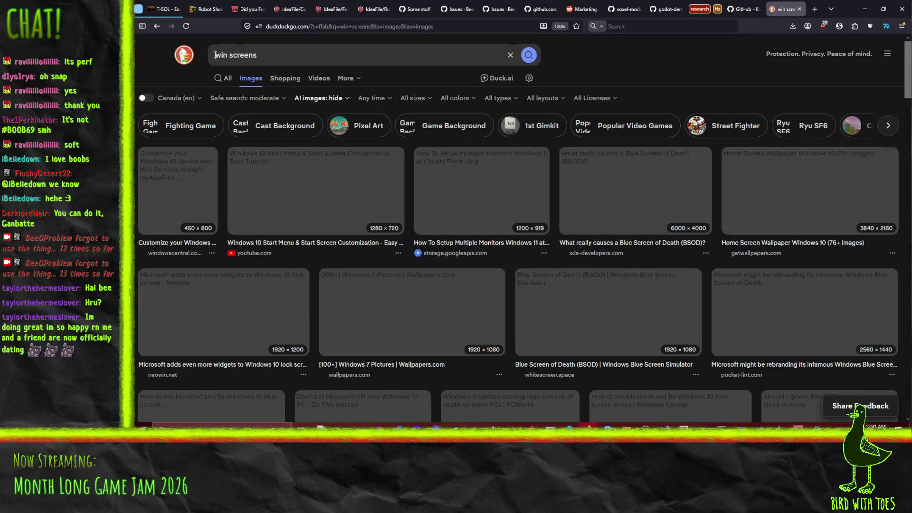
Refine the image search to 'bad game win screen'.
left_click(215, 55)
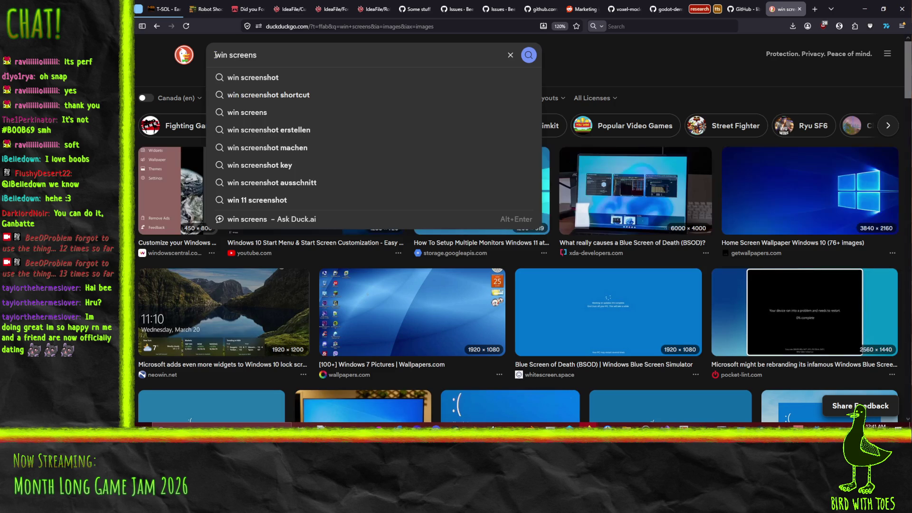
type("bad")
key("End")
key("BackSpace")
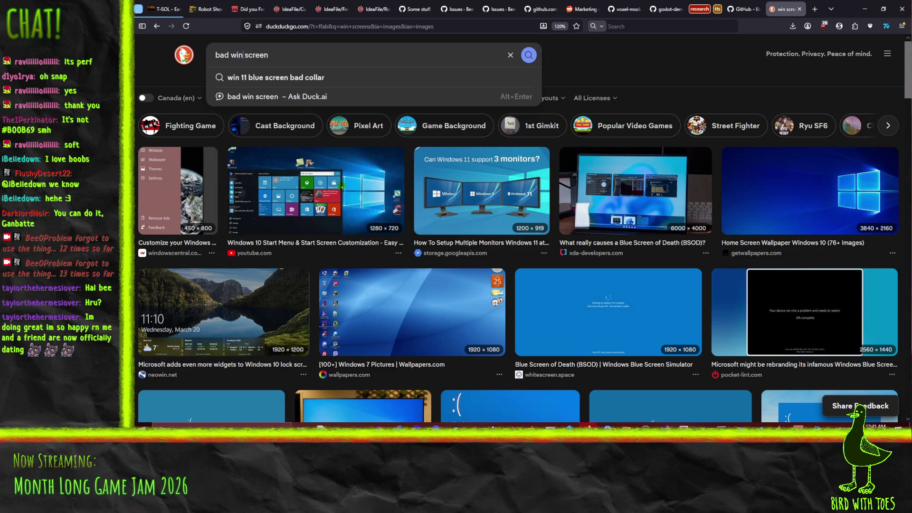
type("game")
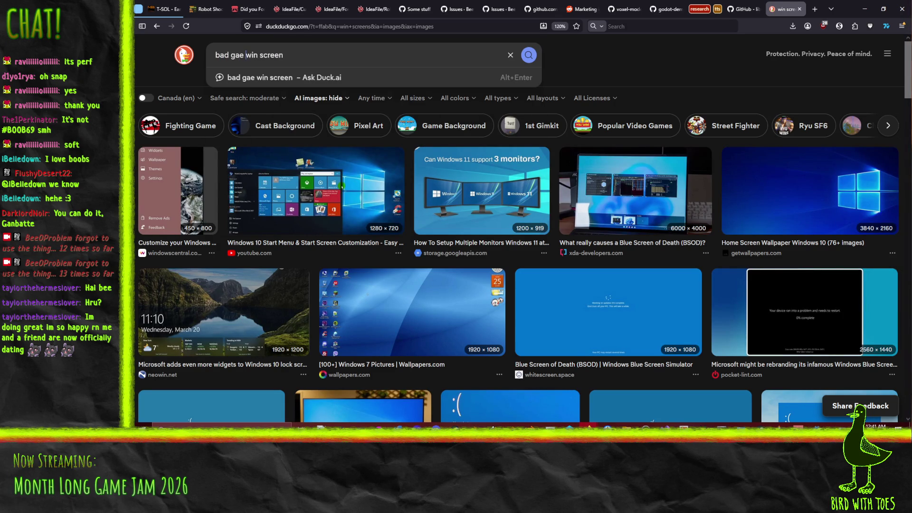
key("Return")
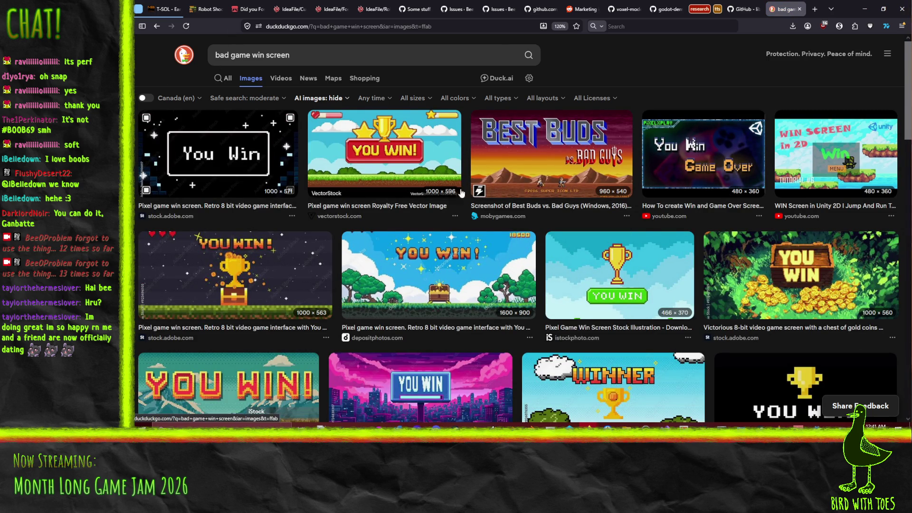
Change the query to 'disappointing game "win" screen', with win in quotes.
double_click(221, 56)
type("disappointing")
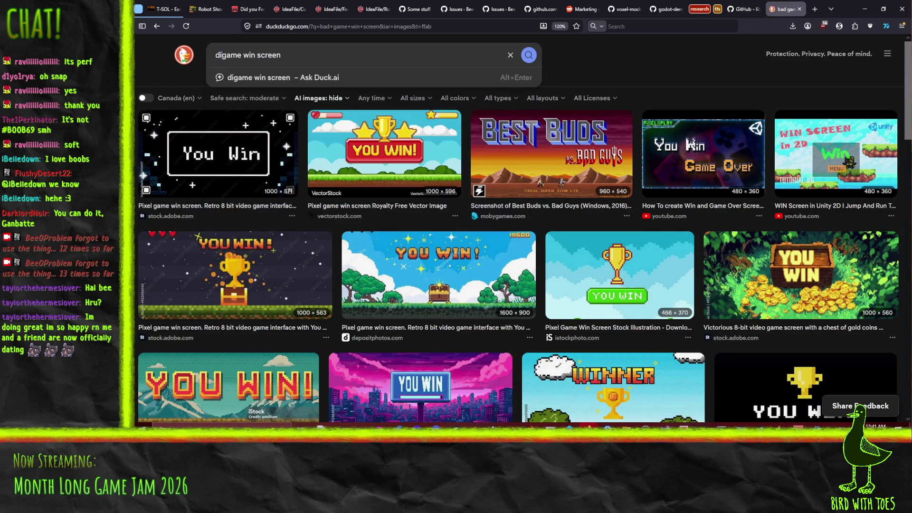
key("Return")
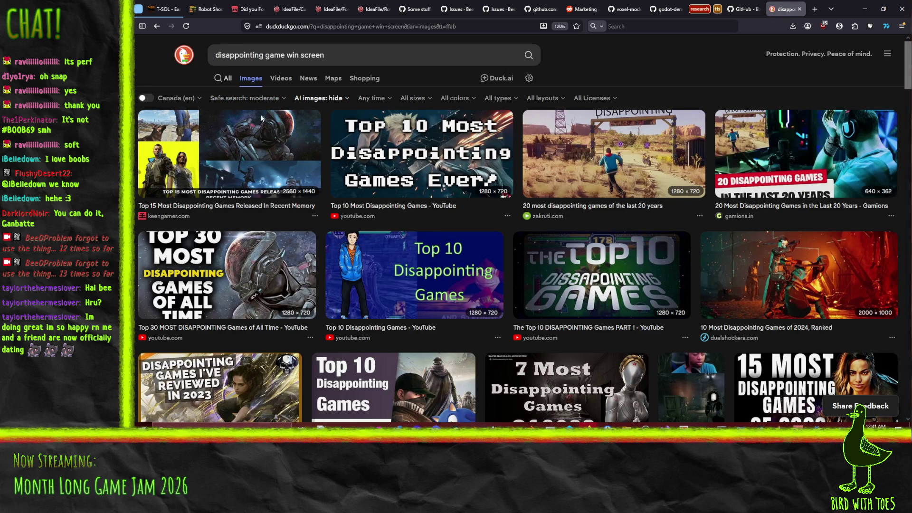
scroll(330, 202, "down", 6)
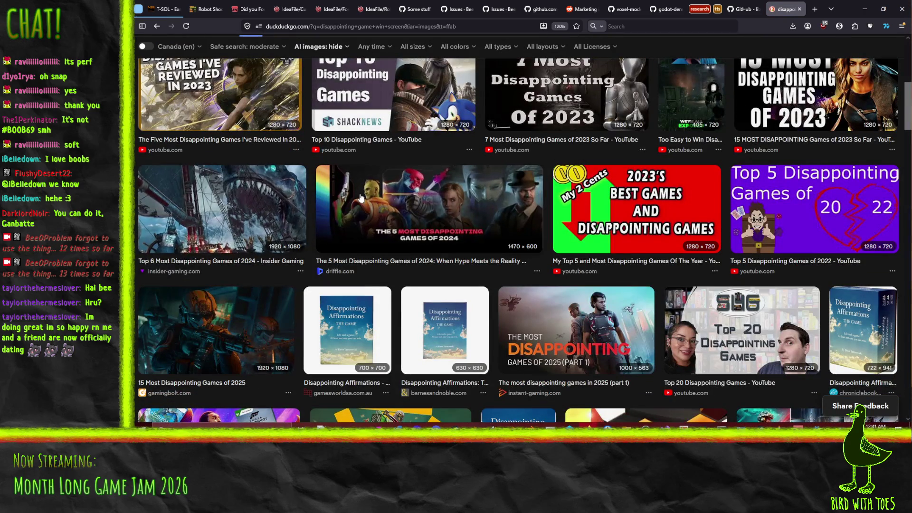
scroll(331, 202, "up", 7)
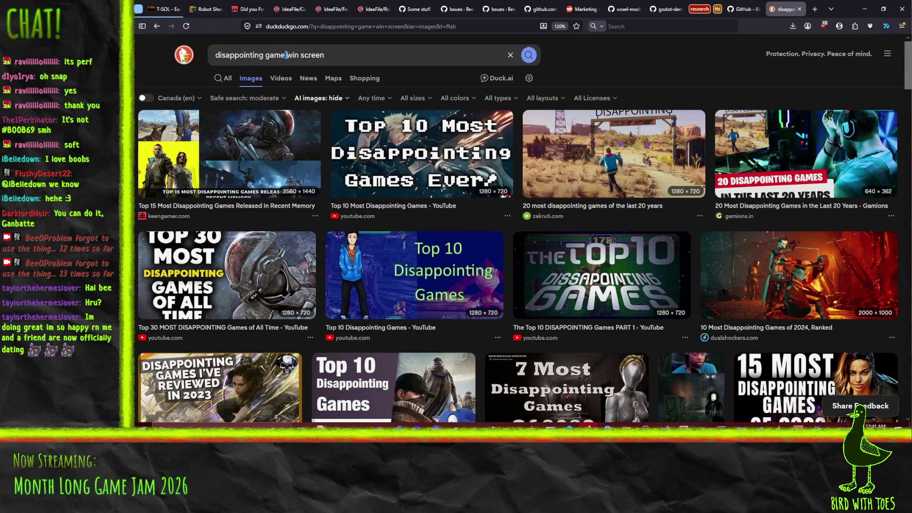
left_click(286, 55)
type("\"win\"")
key("Return")
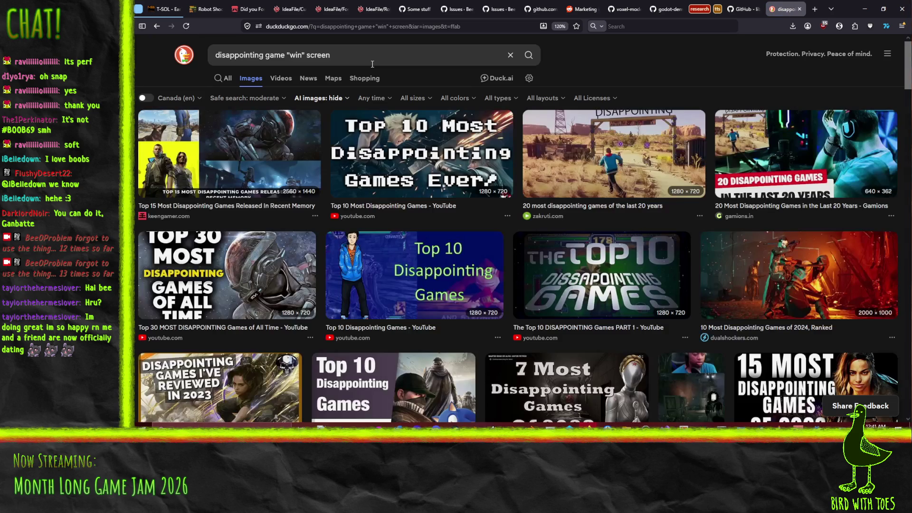
Replace the query with 'big rigs win' and run the image search.
scroll(693, 266, "down", 10)
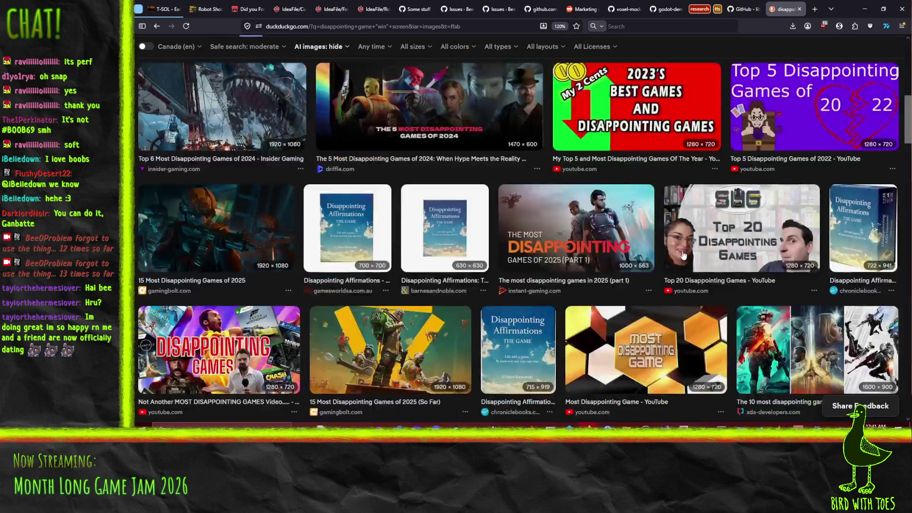
scroll(648, 258, "up", 5)
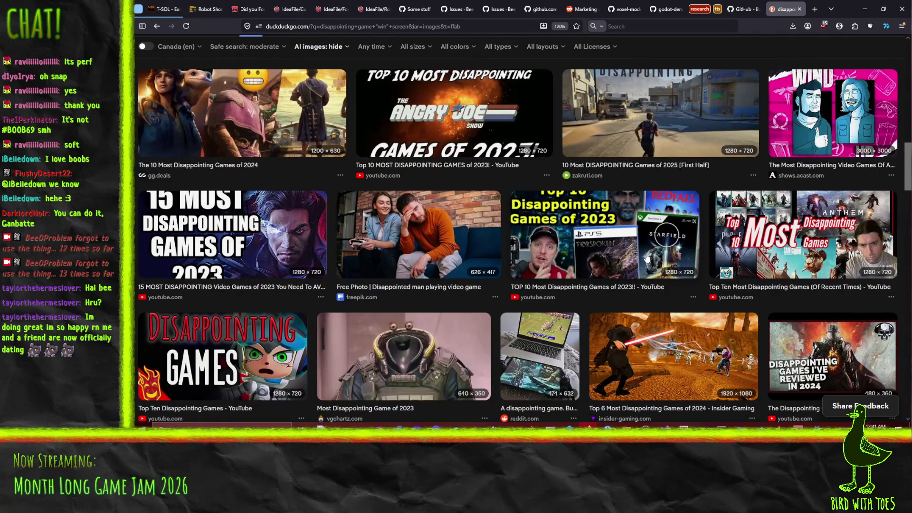
scroll(647, 258, "down", 10)
scroll(647, 258, "up", 10)
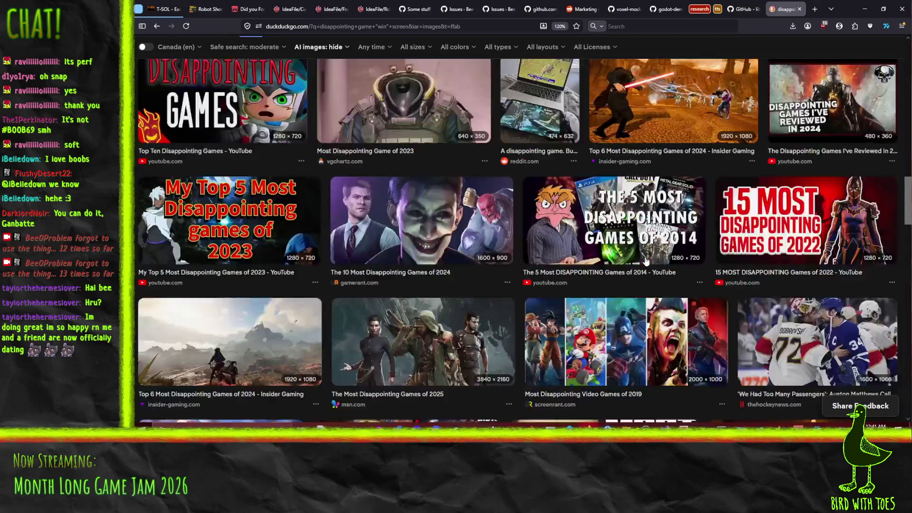
scroll(648, 258, "up", 5)
left_click(334, 56)
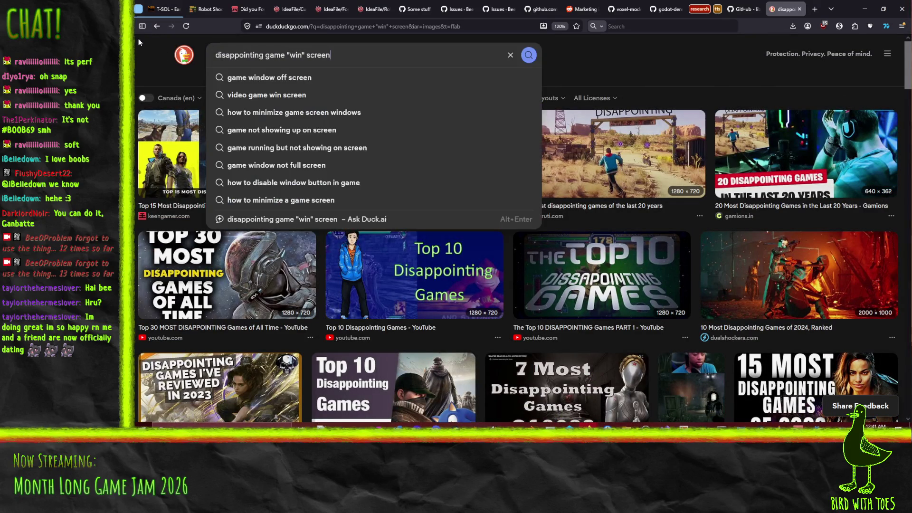
key("ctrl+a")
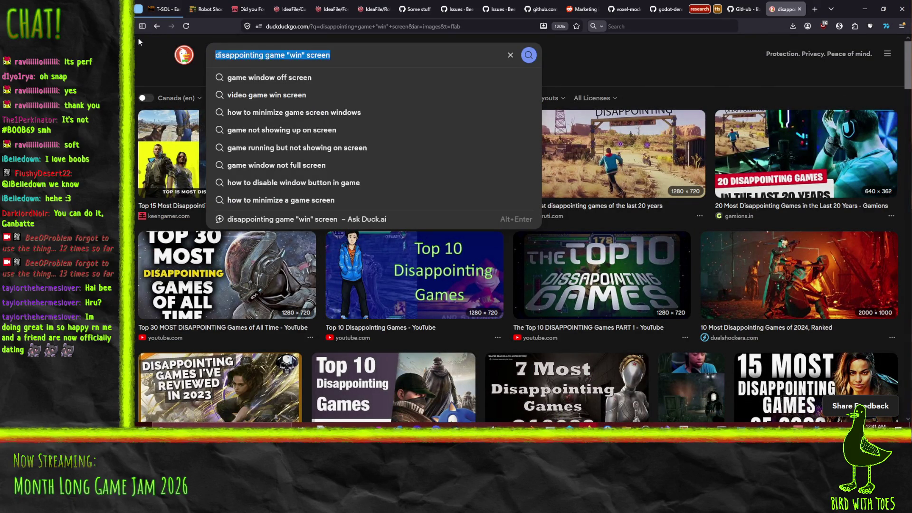
type("y")
key("BackSpace")
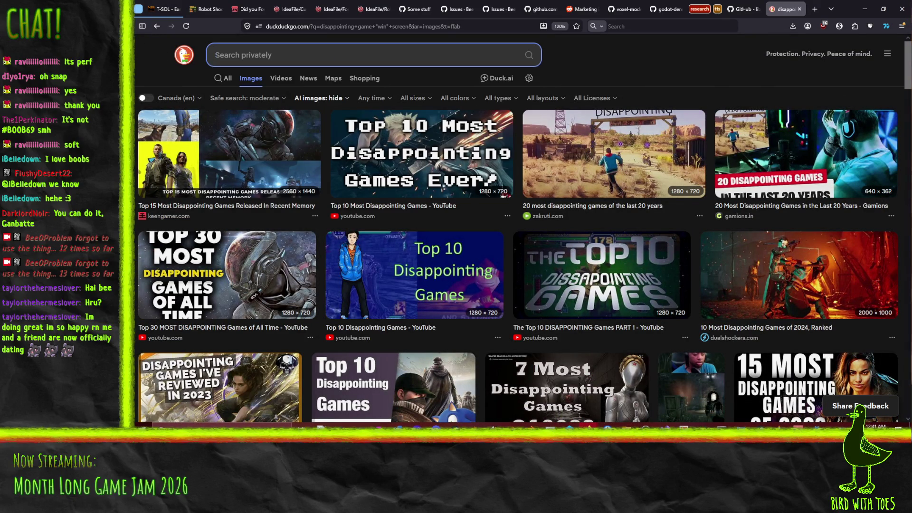
type("big rigs win")
key("Return")
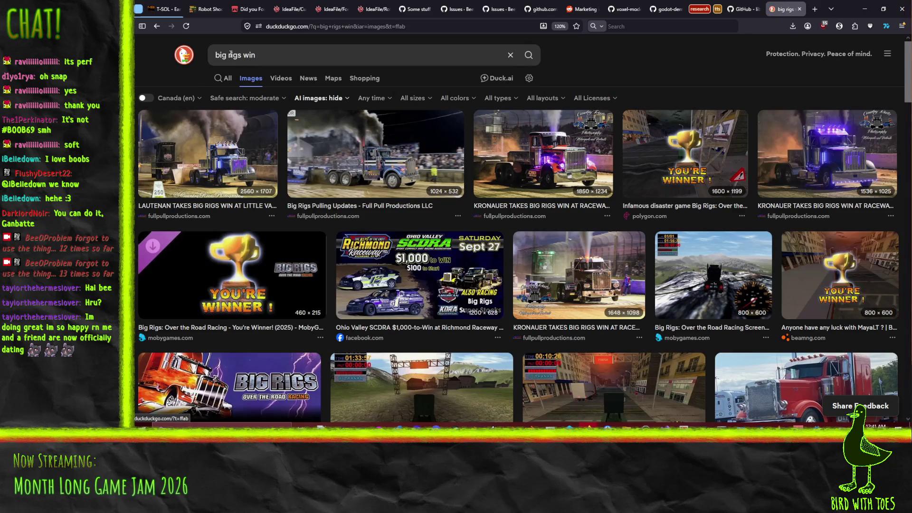
Open the YOU'RE WINNER trophy result full-size in a new tab and copy the image.
left_click(239, 55)
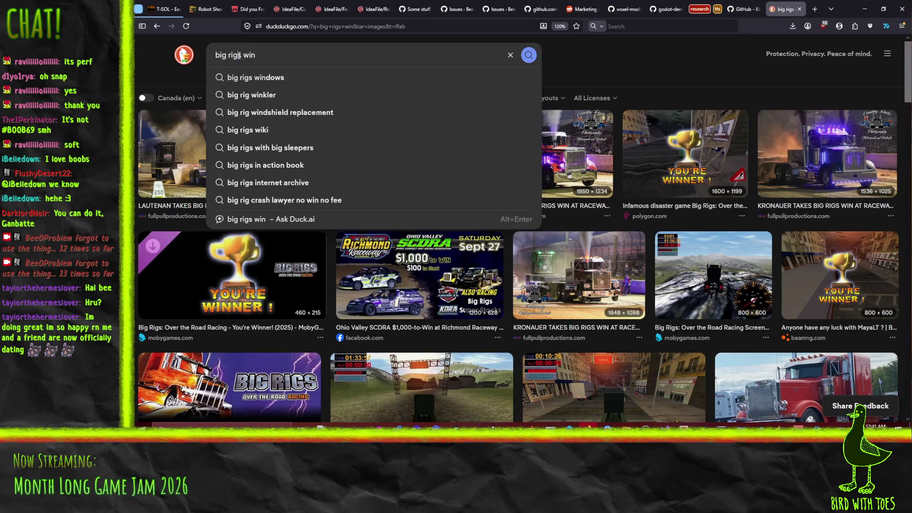
left_click(235, 289)
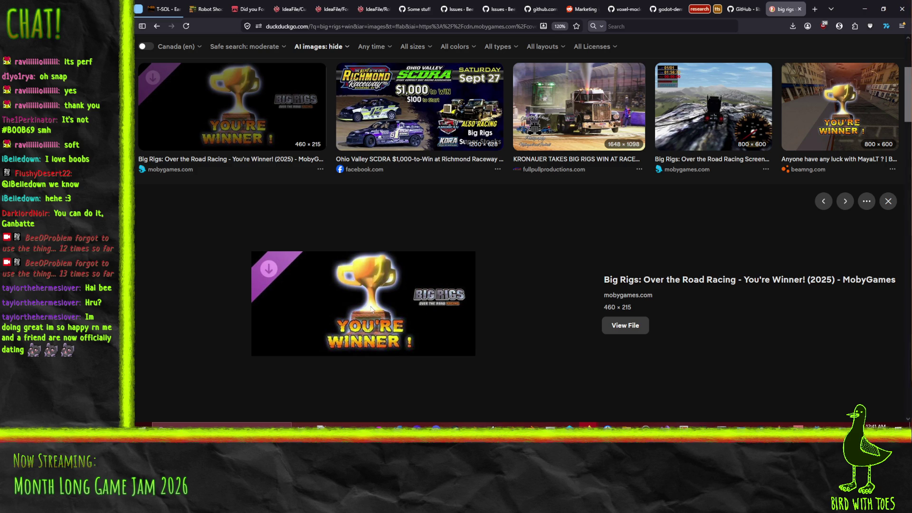
scroll(360, 297, "down", 5)
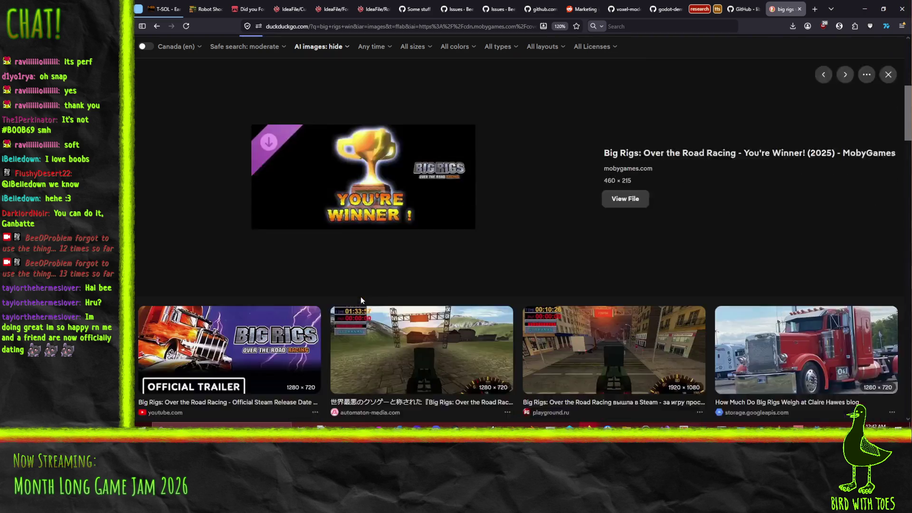
scroll(580, 261, "up", 3)
left_click(625, 220)
right_click(510, 207)
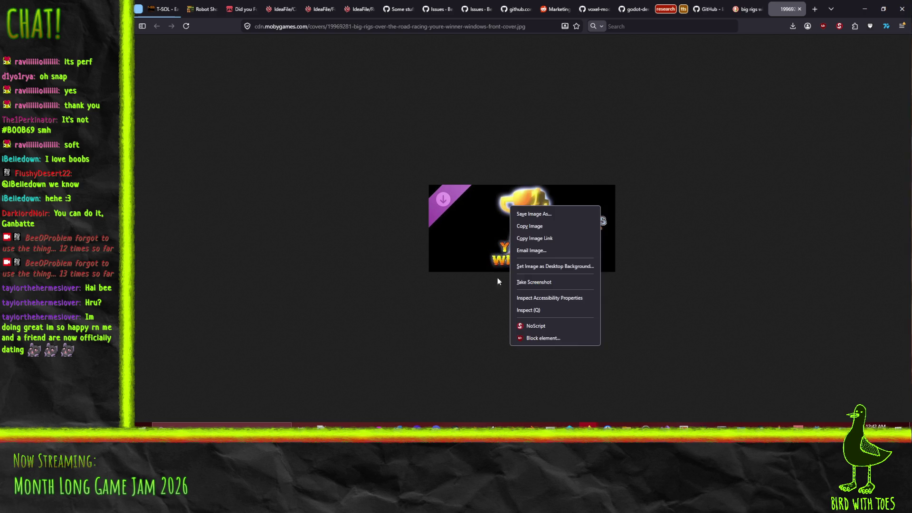
left_click(530, 230)
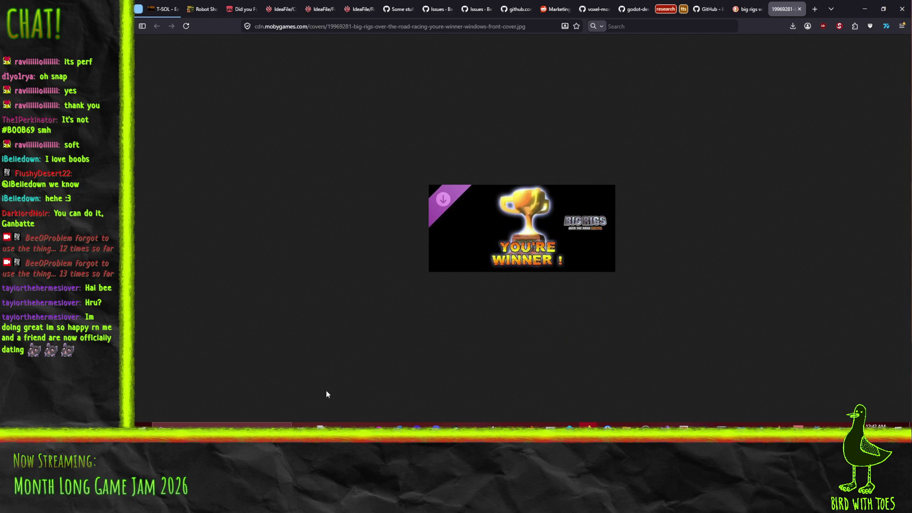
left_click(378, 425)
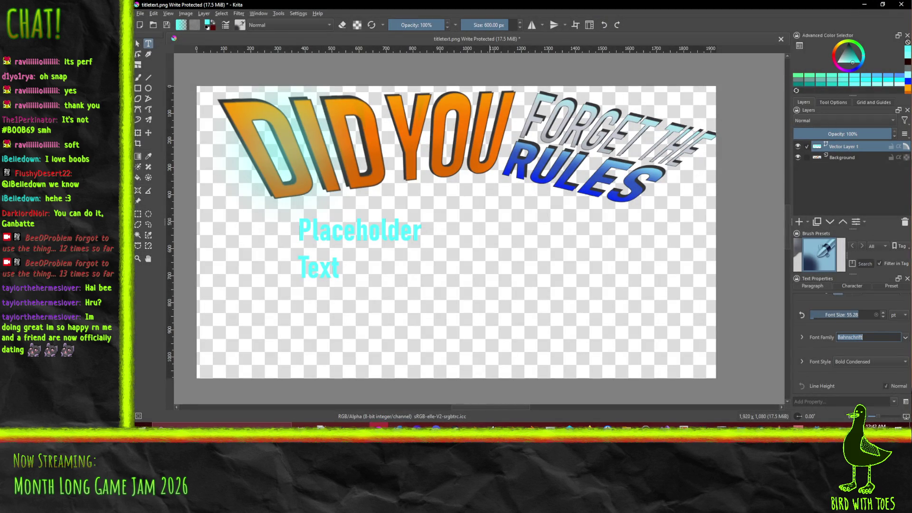
Create a new 1920×1080 document and paste the trophy image as web sRGB.
left_click(140, 13)
left_click(148, 23)
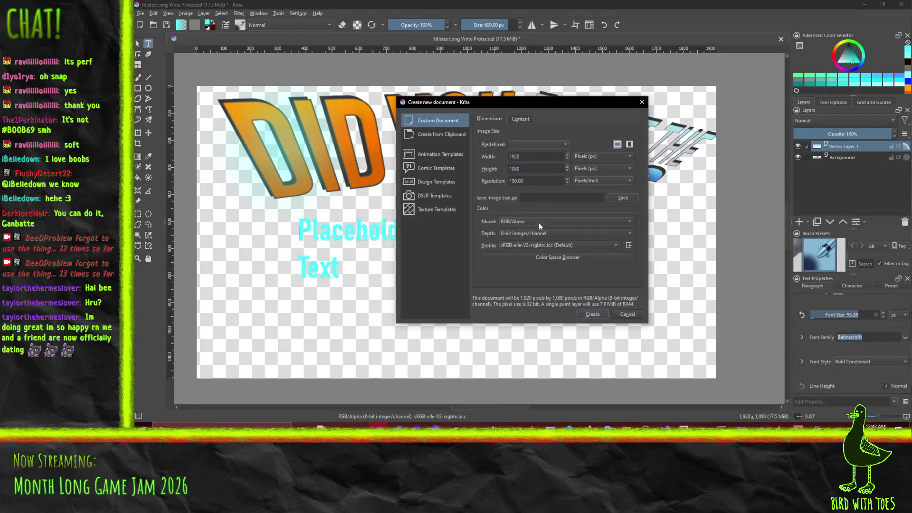
left_click(590, 315)
key("ctrl+v")
left_click(491, 189)
left_click(518, 264)
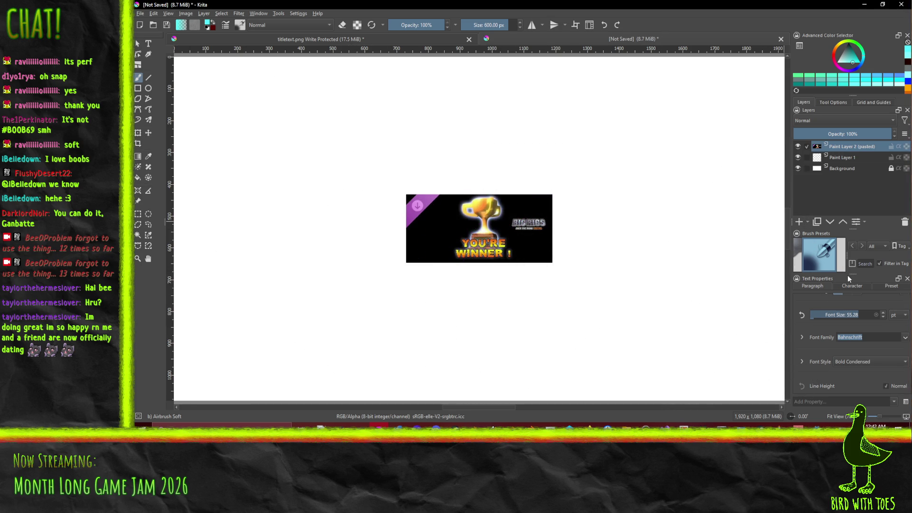
Erase the black border around the trophy with the round eraser brush.
left_click_drag(849, 275, 848, 348)
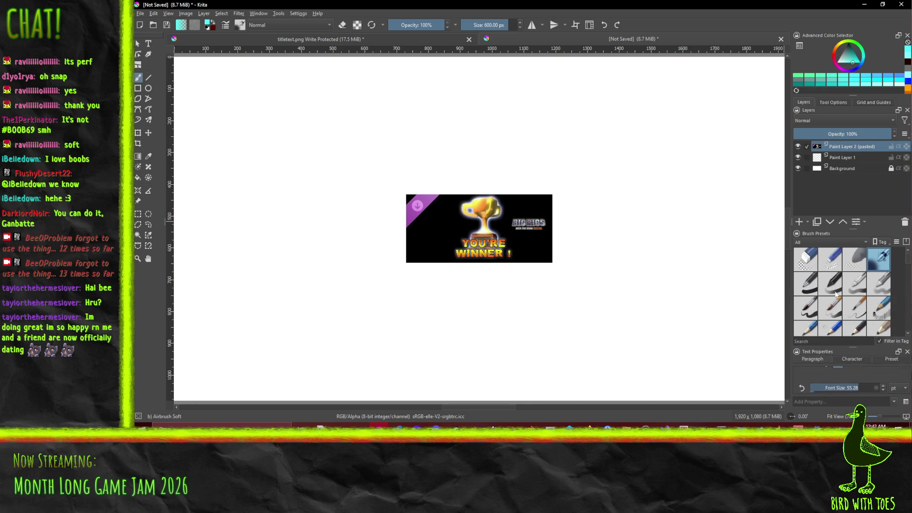
left_click(803, 256)
mouse_move(401, 243)
left_mouse_down()
mouse_move(413, 237)
mouse_move(416, 202)
mouse_move(430, 200)
mouse_move(450, 259)
mouse_move(449, 198)
mouse_move(418, 206)
mouse_move(476, 169)
mouse_move(519, 210)
mouse_move(537, 278)
mouse_move(526, 243)
mouse_move(524, 267)
mouse_move(489, 269)
mouse_move(542, 204)
mouse_move(537, 262)
mouse_move(515, 210)
mouse_move(548, 271)
left_mouse_up()
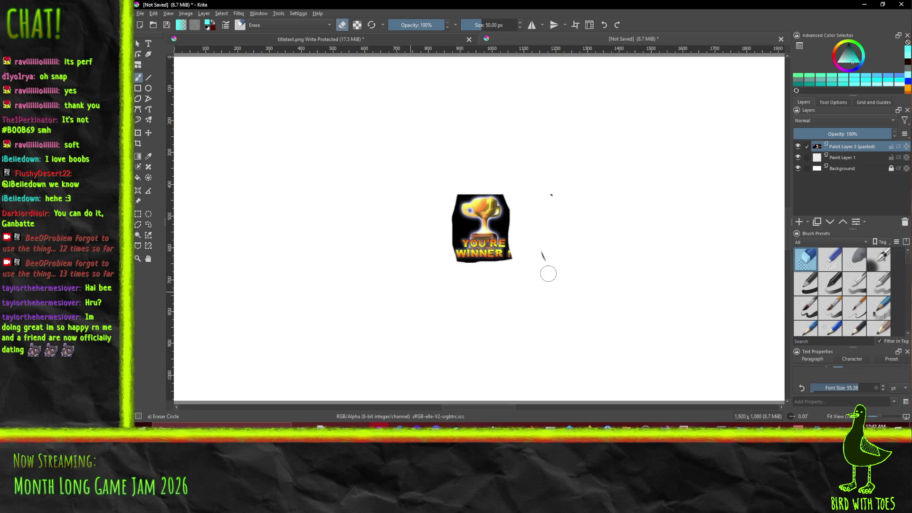
key("ctrl+z")
key("ctrl+shift+z")
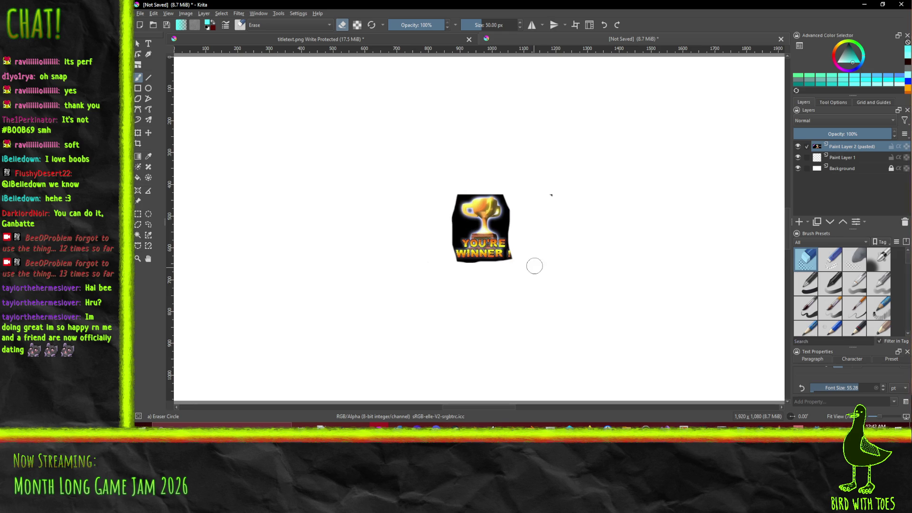
mouse_move(522, 235)
left_mouse_down()
mouse_move(514, 209)
mouse_move(480, 178)
mouse_move(452, 198)
mouse_move(511, 199)
mouse_move(508, 227)
left_mouse_up()
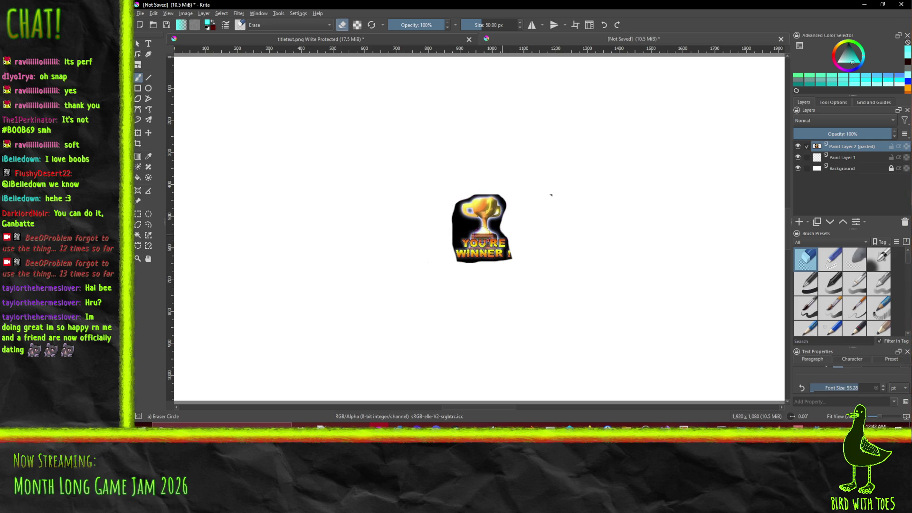
mouse_move(446, 259)
left_mouse_down()
mouse_move(460, 227)
mouse_move(450, 206)
left_mouse_up()
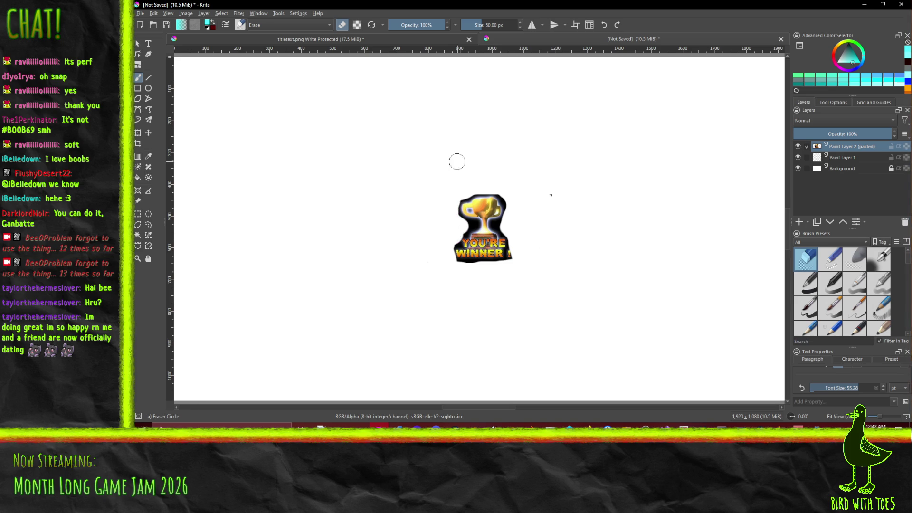
left_click_drag(584, 208, 558, 180)
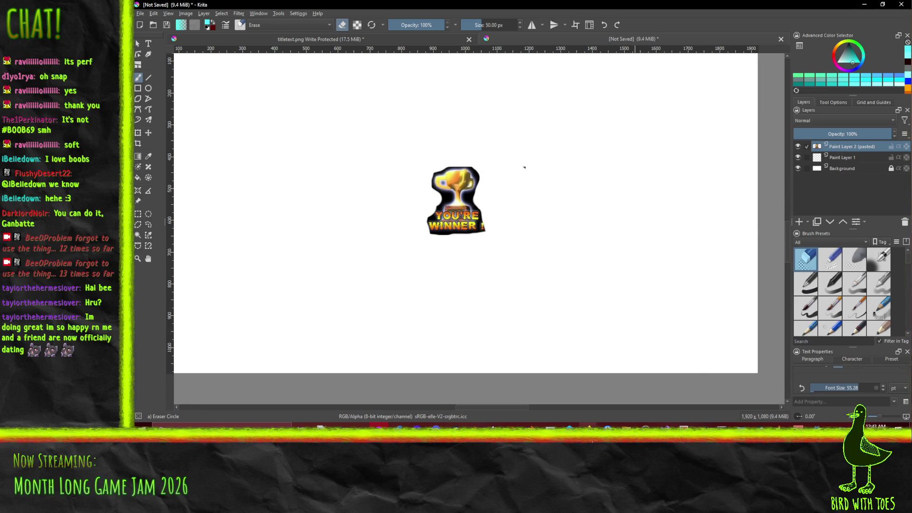
mouse_move(589, 426)
left_click(538, 407)
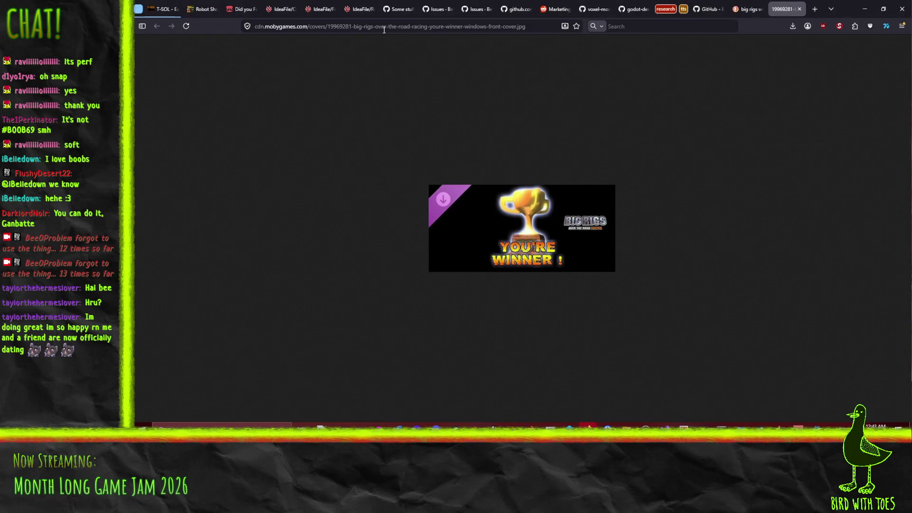
Search 'you have completed great game', open the Reddit Conglaturation post, and copy its image.
left_click(381, 27)
type("you")
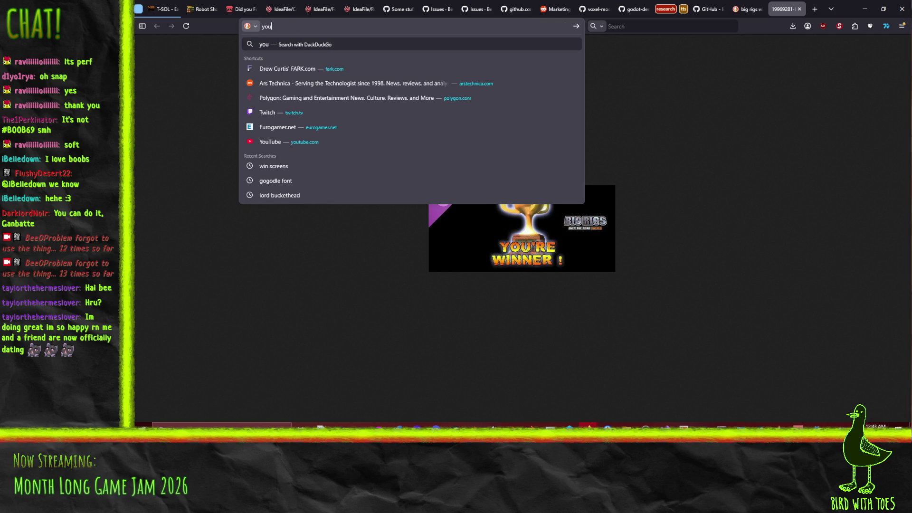
type(" have completed ")
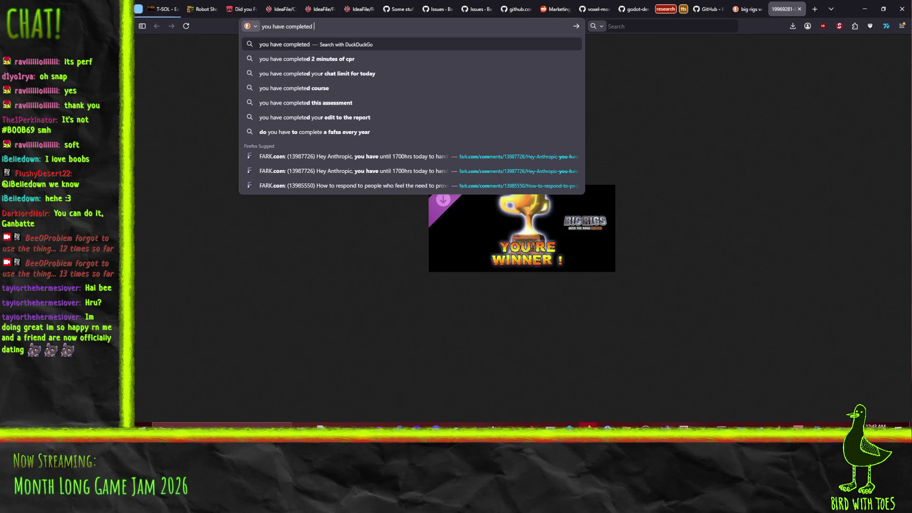
type("great game")
key("Return")
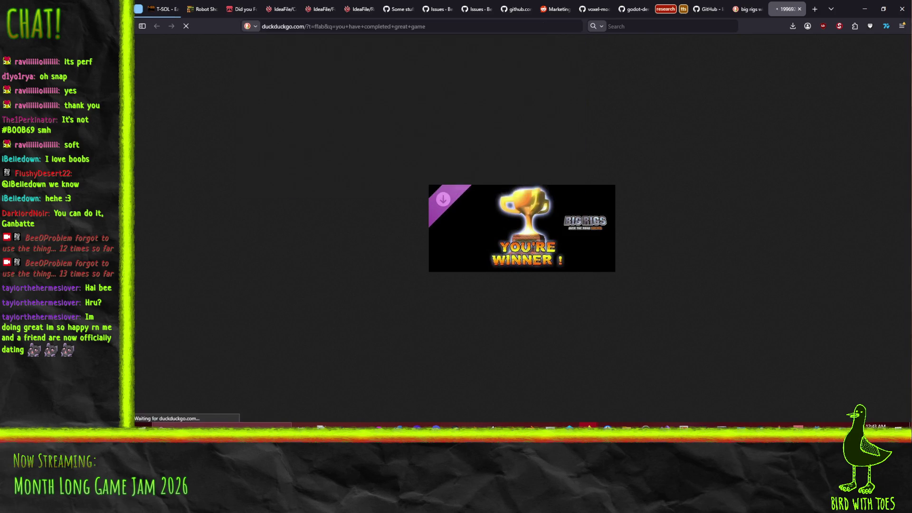
left_click(273, 142)
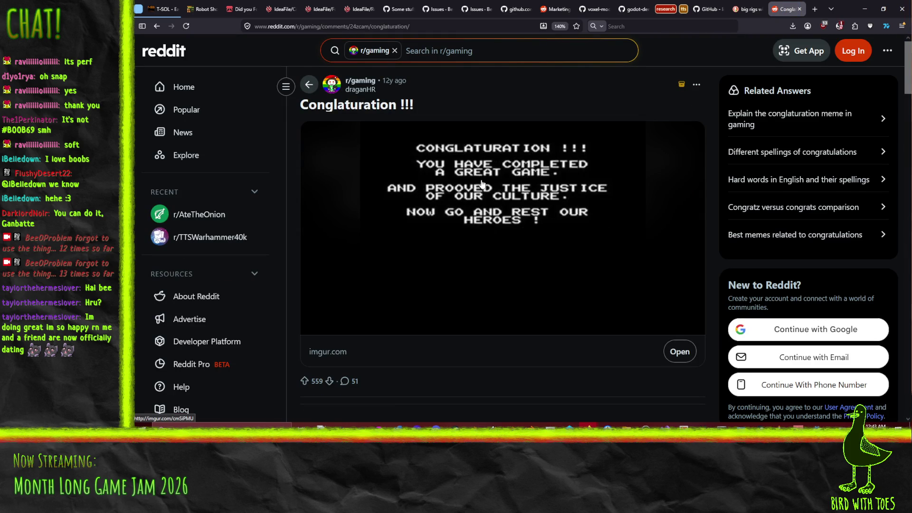
right_click(537, 187)
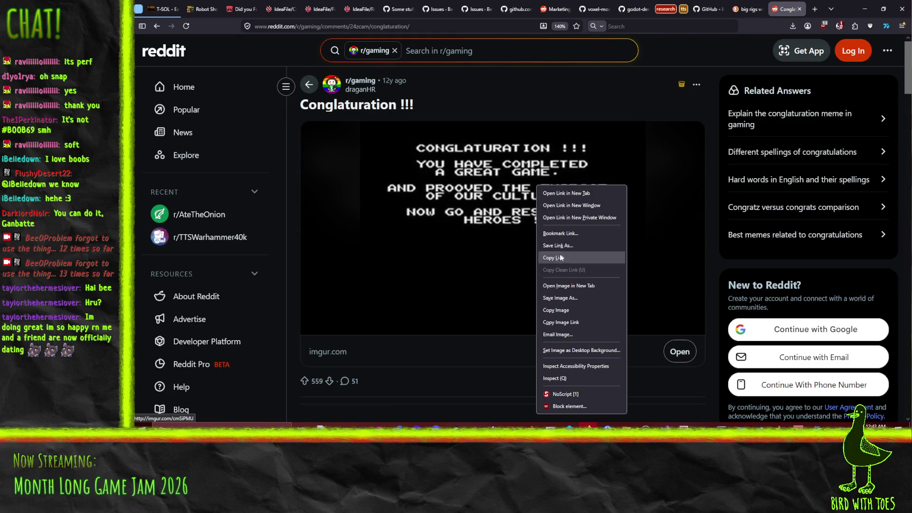
left_click(569, 314)
left_click(865, 9)
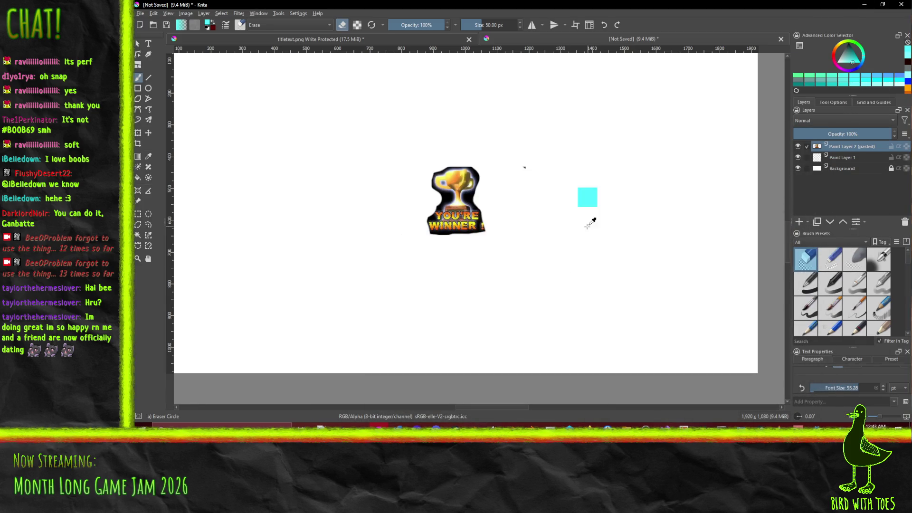
Paste the Conglaturation screen as web sRGB, enlarge it to the lower left, and place it below the trophy layer.
key("ctrl+v")
left_click(502, 190)
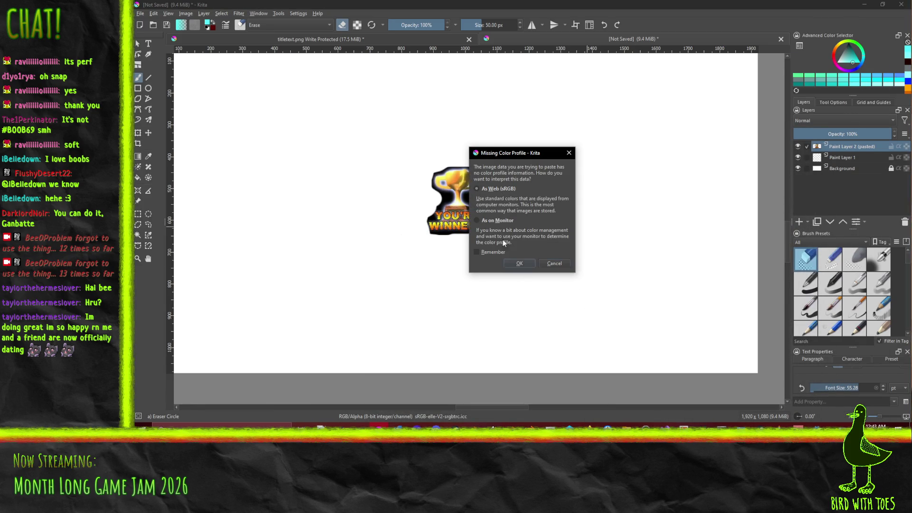
left_click(519, 265)
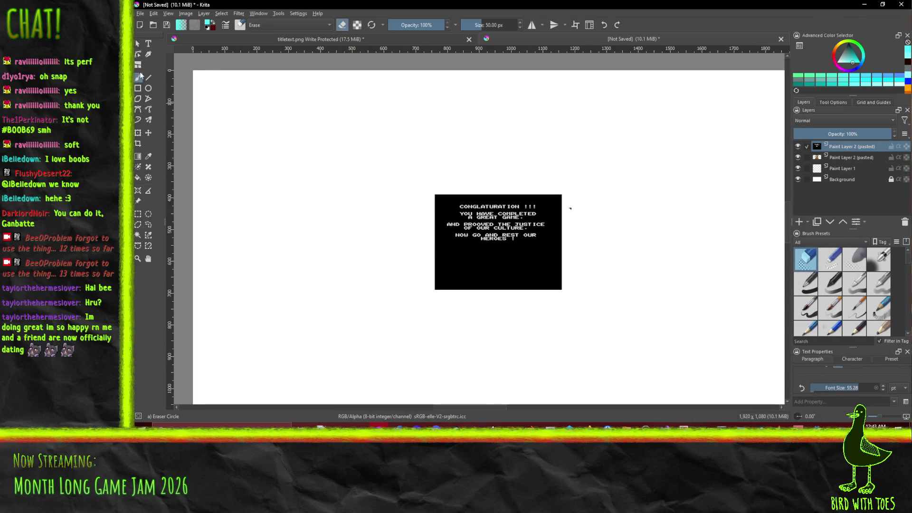
left_click(149, 133)
mouse_move(516, 232)
left_mouse_down()
mouse_move(279, 307)
mouse_move(288, 301)
left_mouse_up()
left_click(138, 133)
mouse_move(338, 259)
left_mouse_down()
mouse_move(434, 189)
mouse_move(621, 190)
mouse_move(737, 145)
mouse_move(782, 116)
mouse_move(783, 97)
left_mouse_up()
key("Return")
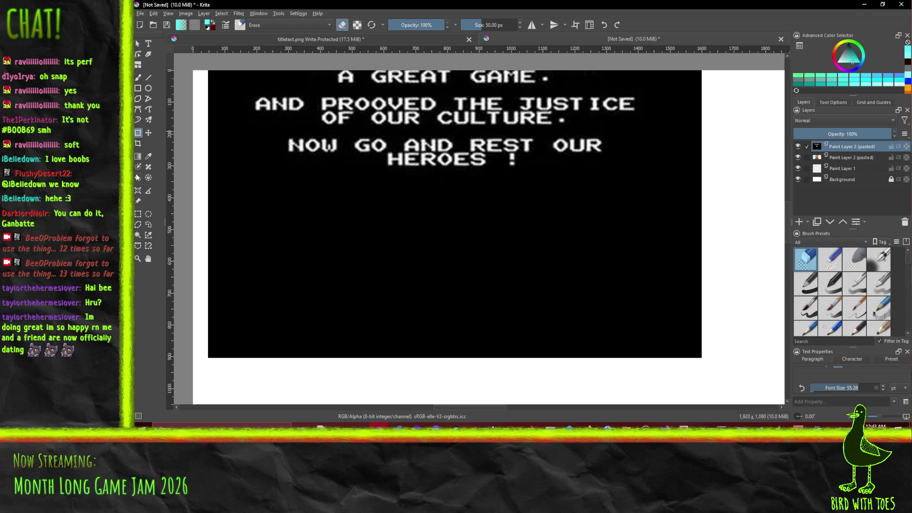
left_click(148, 133)
mouse_move(347, 137)
left_mouse_down()
mouse_move(276, 308)
mouse_move(280, 373)
mouse_move(295, 338)
mouse_move(285, 346)
left_mouse_up()
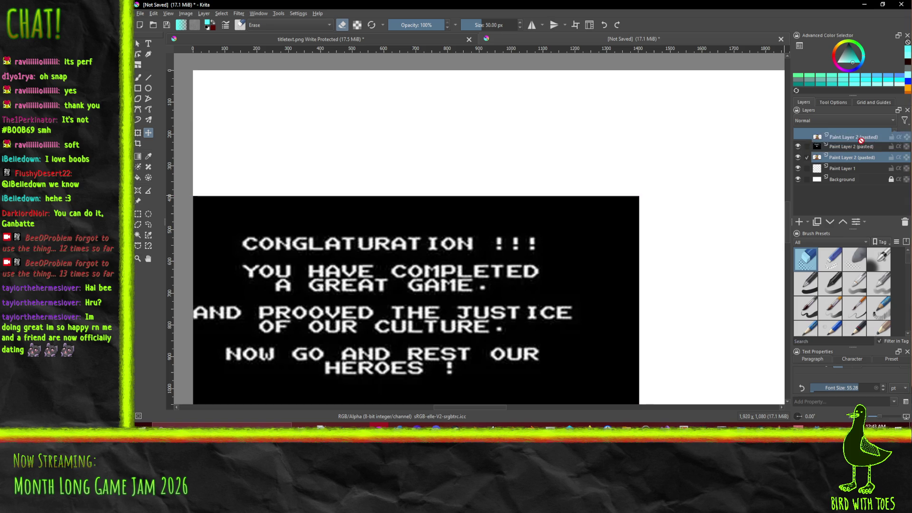
left_click_drag(851, 161, 851, 164)
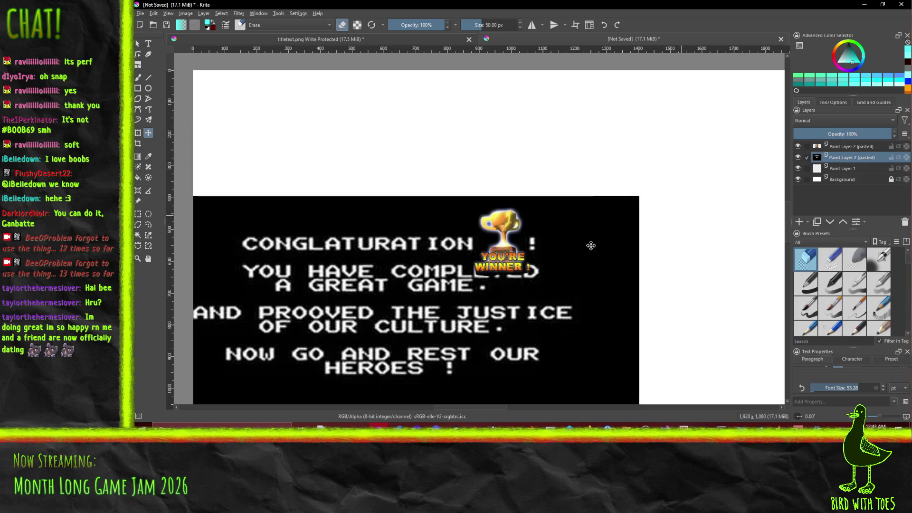
Rotate the trophy counter-clockwise and move it down and right.
left_click(846, 149)
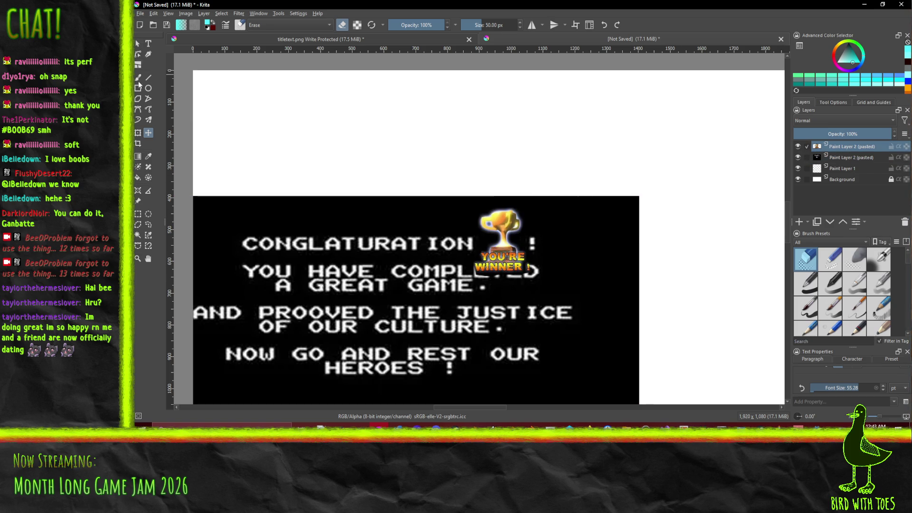
left_click(139, 133)
mouse_move(564, 186)
left_mouse_down()
mouse_move(574, 154)
mouse_move(540, 149)
mouse_move(548, 193)
mouse_move(618, 102)
mouse_move(759, 3)
mouse_move(882, 82)
left_mouse_up()
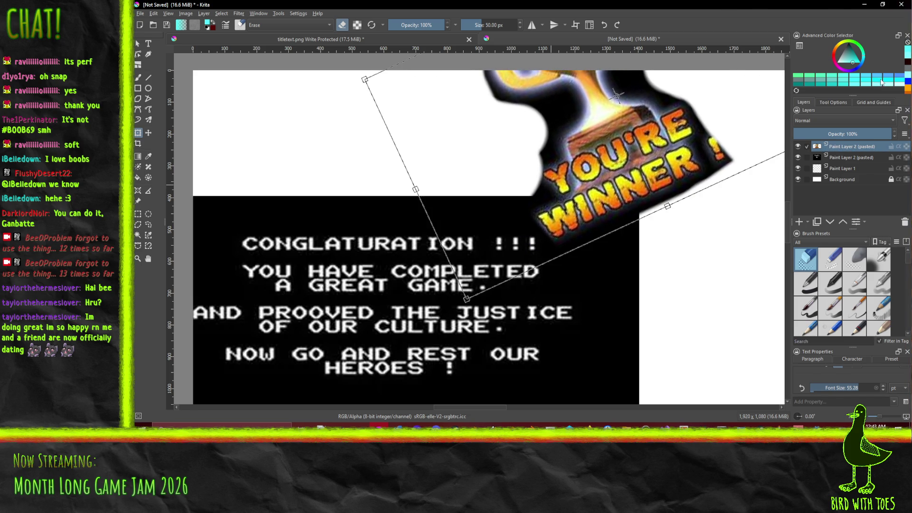
left_click_drag(754, 151, 800, 269)
Apply the trophy transform, then tilt, enlarge and shift the Conglaturation text layer.
key("Return")
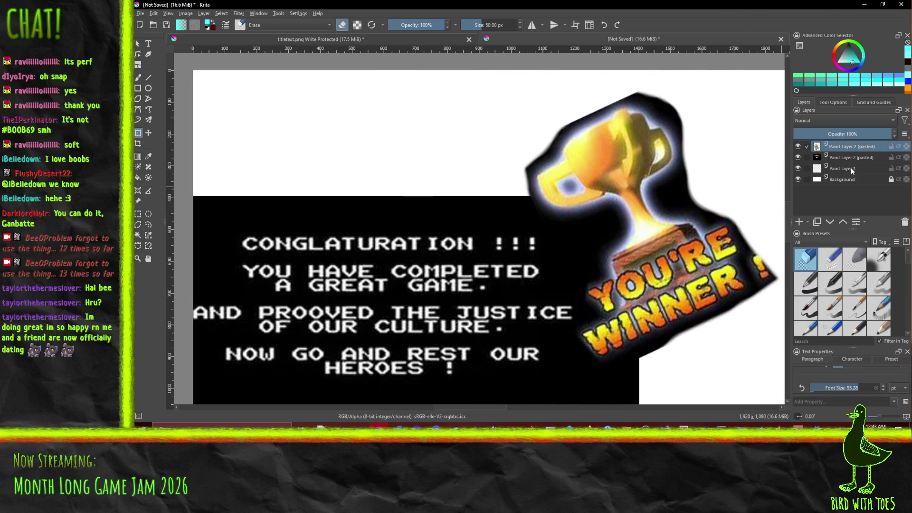
left_click(838, 159)
left_click(138, 135)
left_click_drag(514, 148, 425, 164)
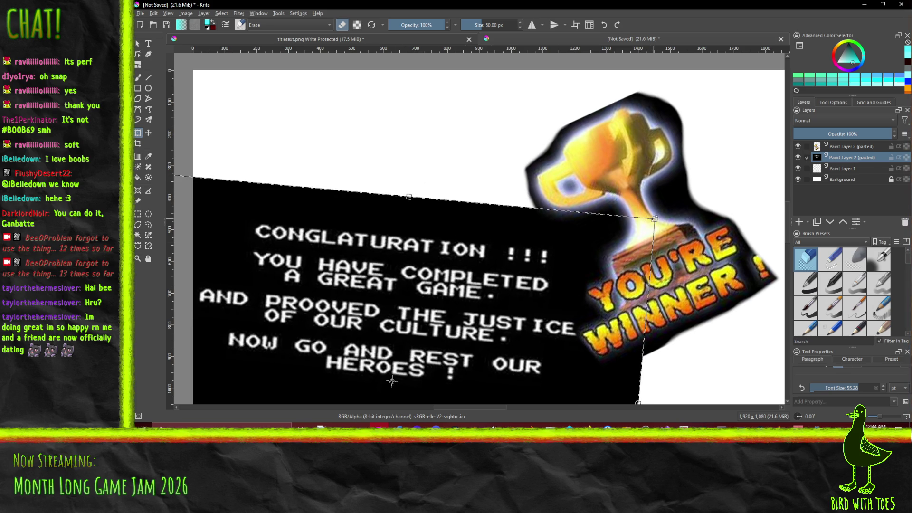
left_click_drag(654, 219, 766, 122)
mouse_move(433, 243)
left_mouse_down()
mouse_move(438, 231)
mouse_move(390, 228)
mouse_move(400, 226)
left_mouse_up()
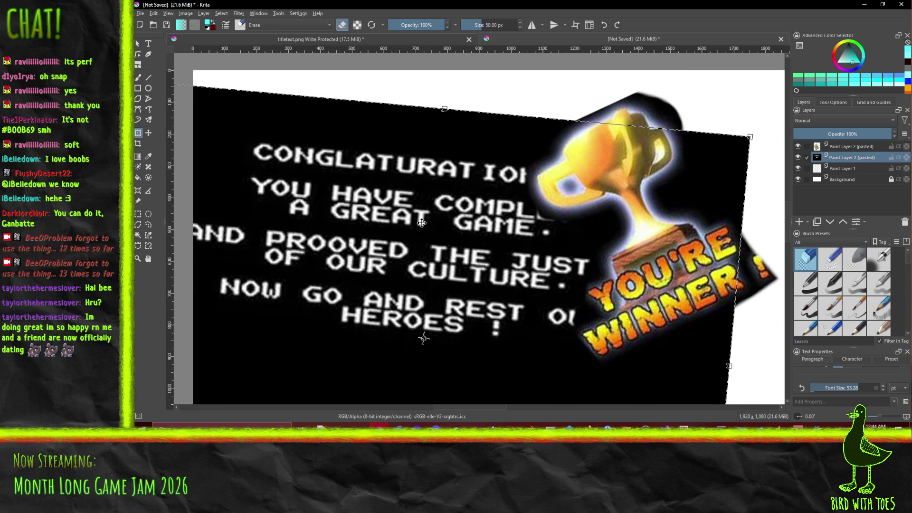
scroll(420, 205, "down", 3)
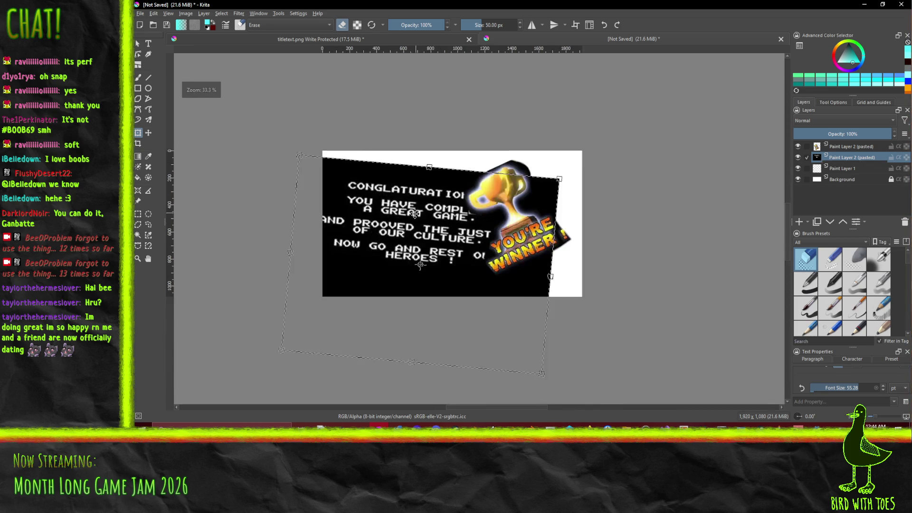
scroll(420, 205, "up", 1)
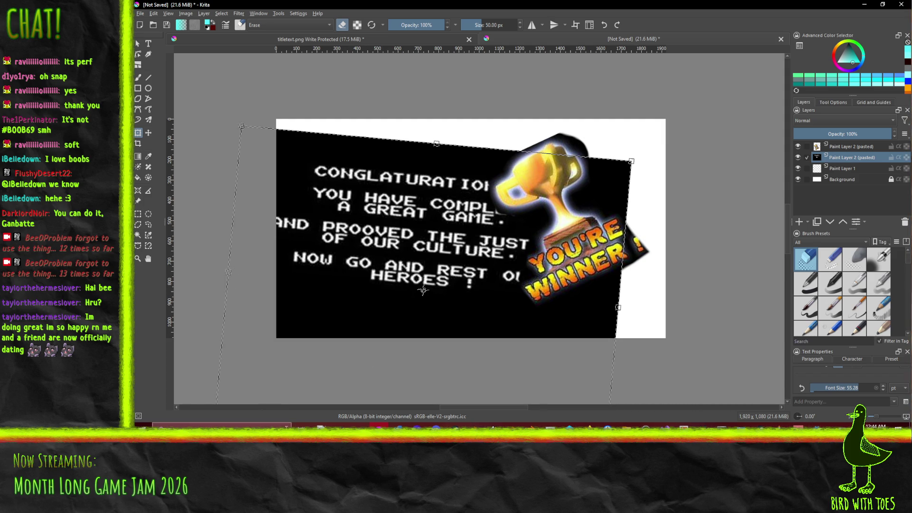
key("Return")
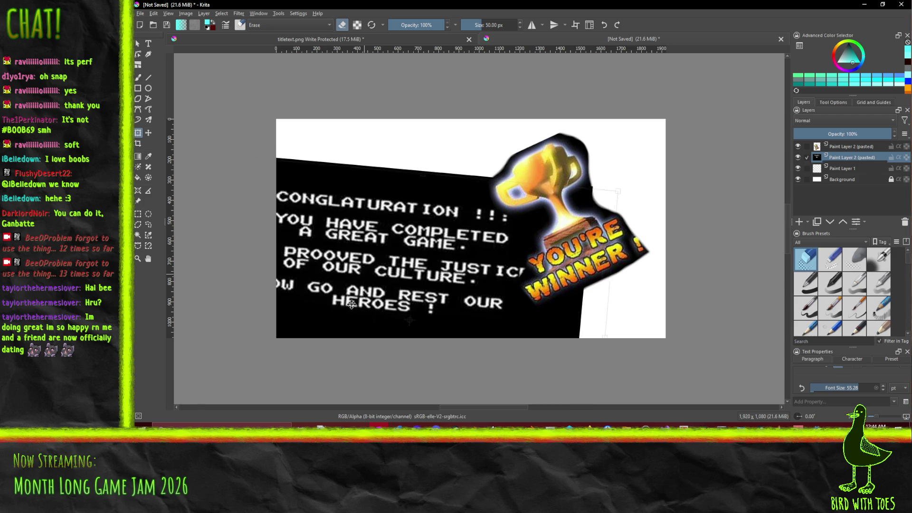
Fine-tune the text layer's position and steepen its clockwise tilt.
left_click_drag(359, 307, 369, 313)
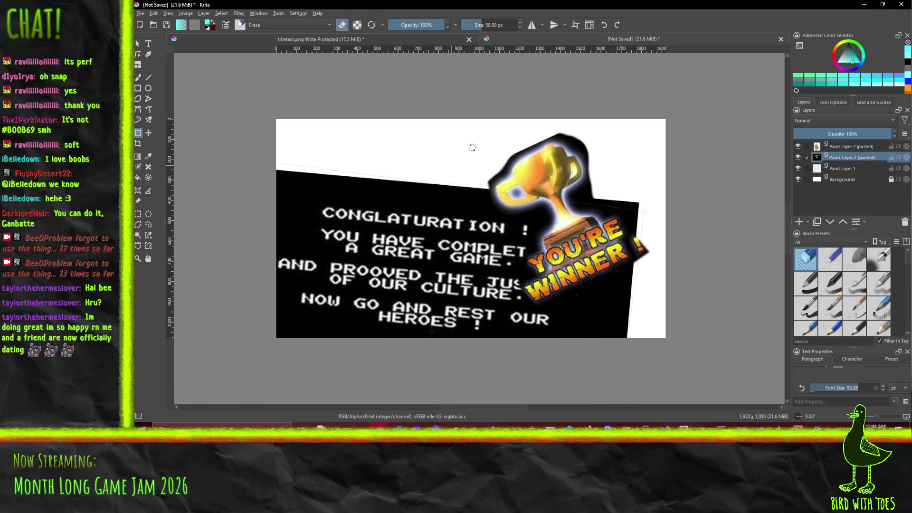
left_click_drag(473, 148, 524, 161)
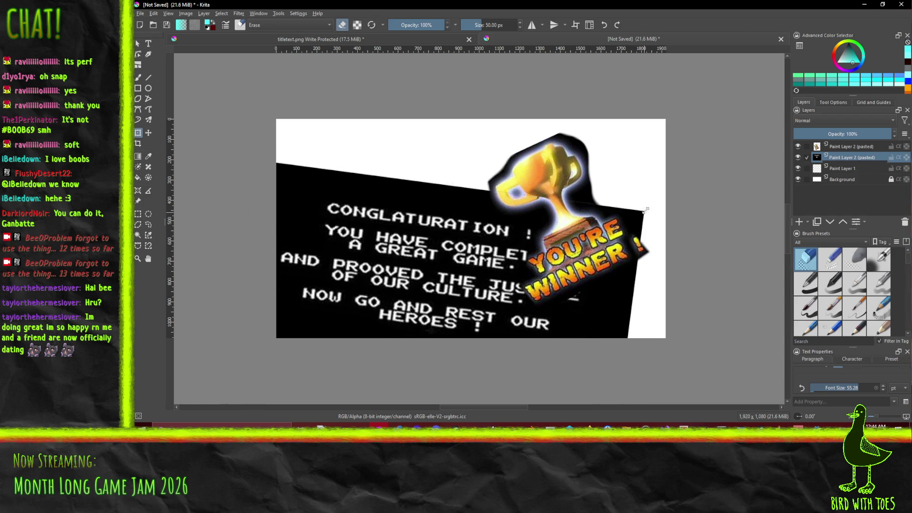
left_click_drag(431, 331, 439, 319)
left_click_drag(407, 242, 377, 238)
left_click_drag(649, 148, 668, 164)
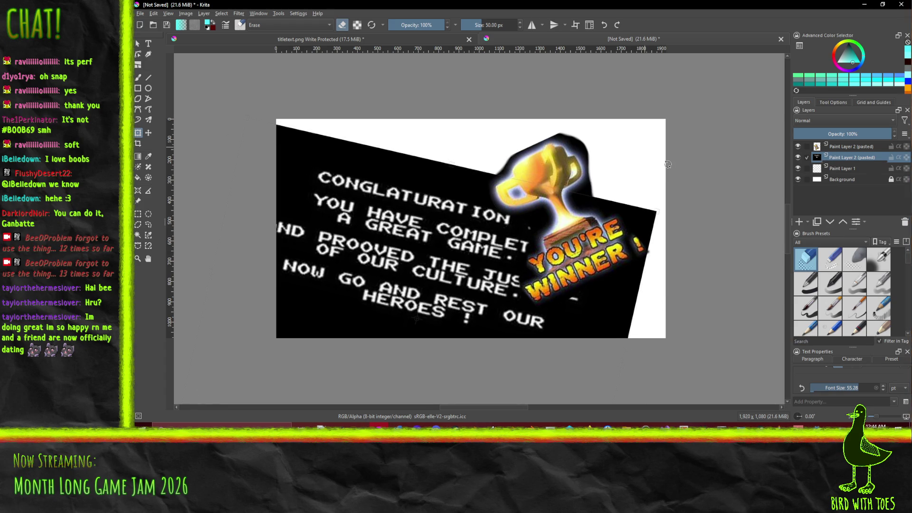
key("Return")
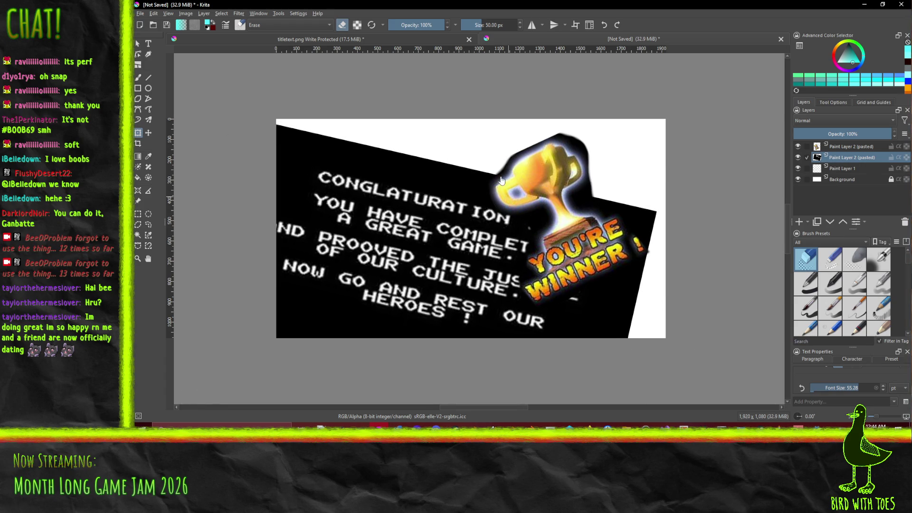
Nudge the trophy slightly right and erase the white background to transparency.
left_click(837, 147)
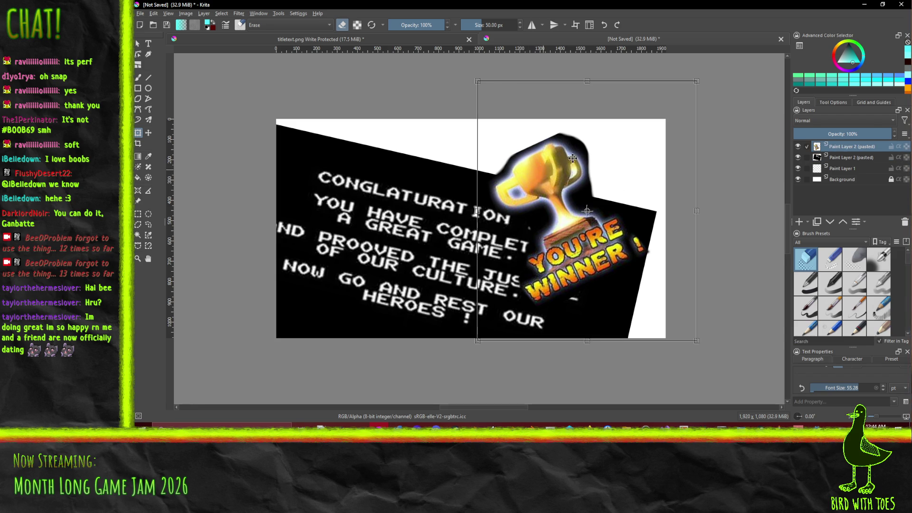
left_click_drag(543, 191, 566, 194)
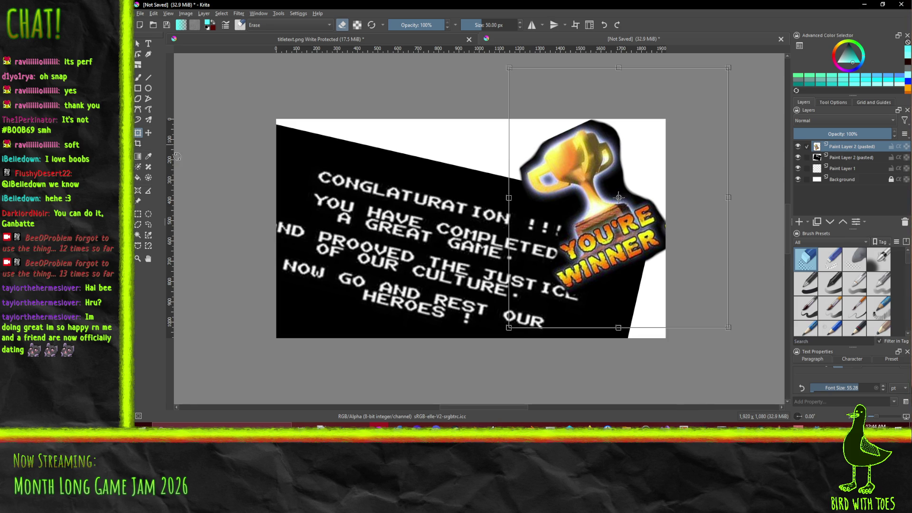
left_click(846, 181)
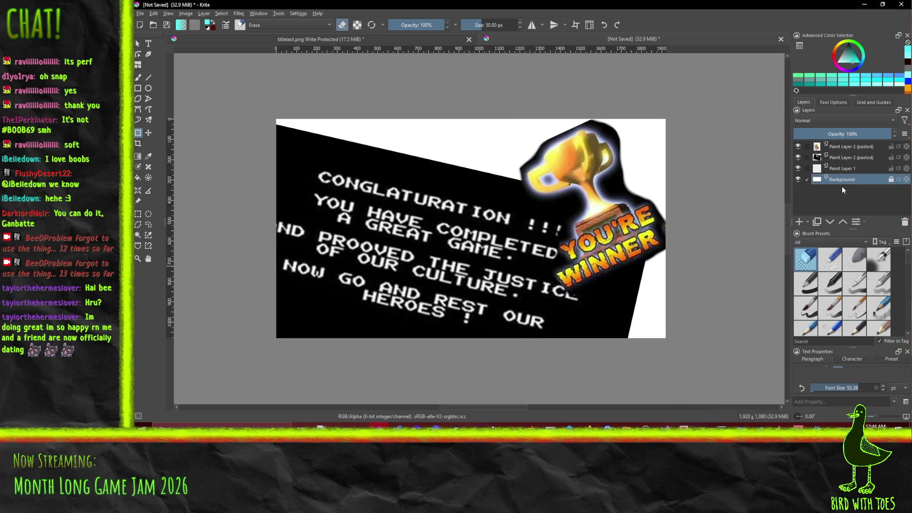
left_click(138, 177)
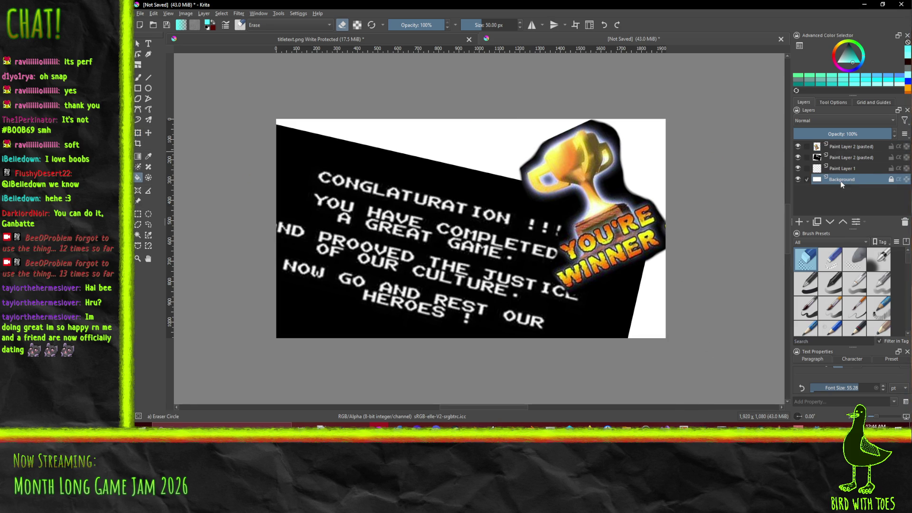
left_click(850, 54)
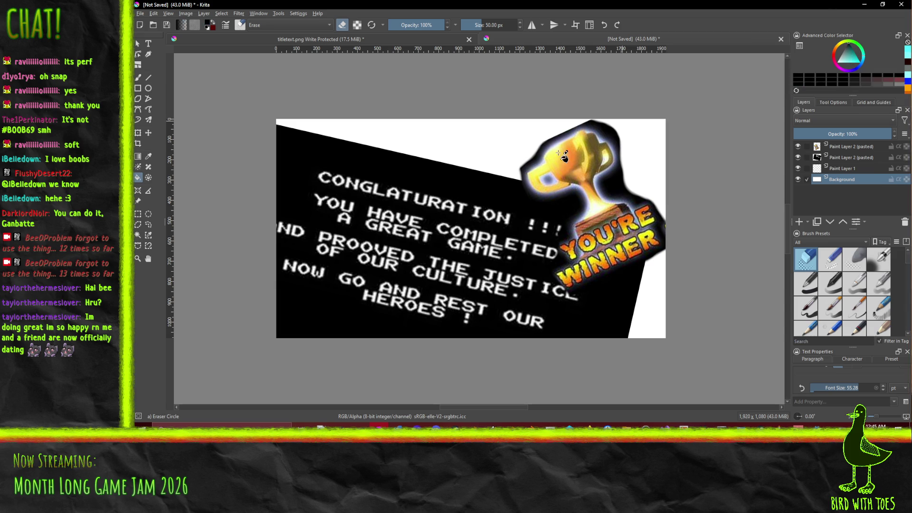
left_click(481, 126)
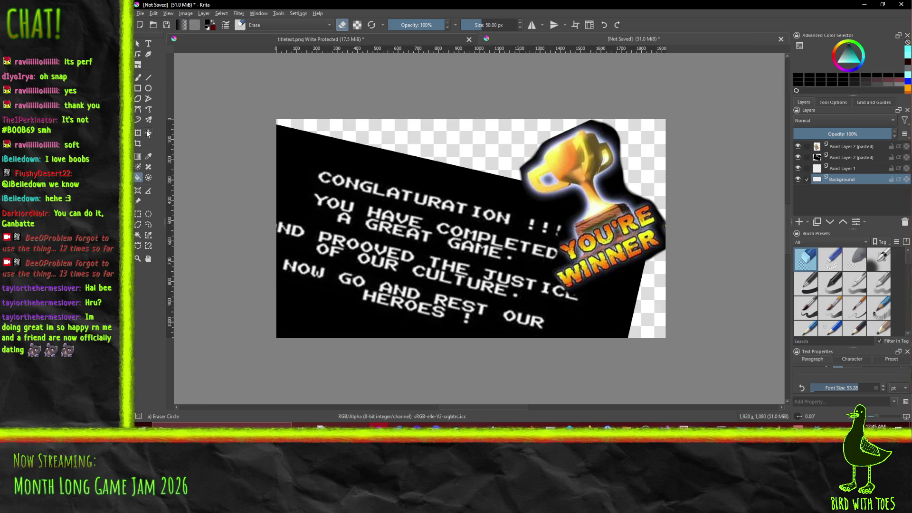
Delete the Background layer and fill the transparent areas black with the Airbrush Soft preset.
left_click(846, 169)
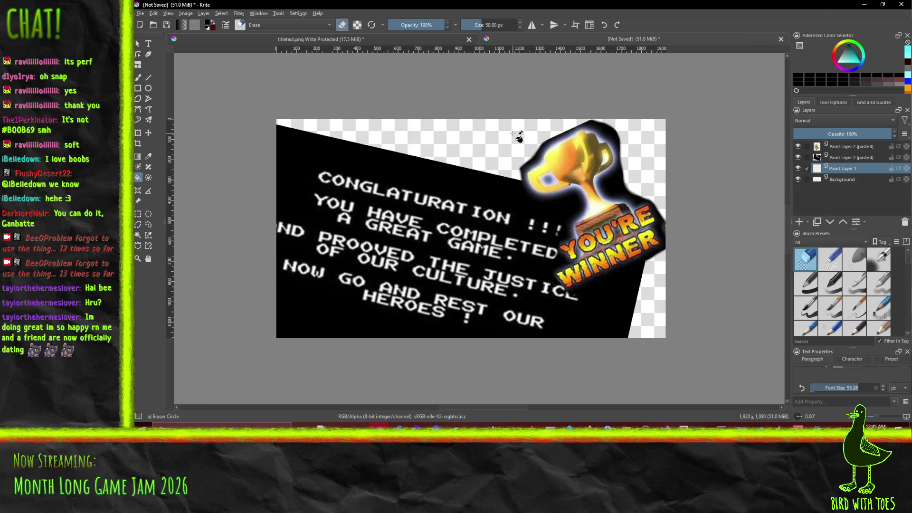
left_click(874, 179)
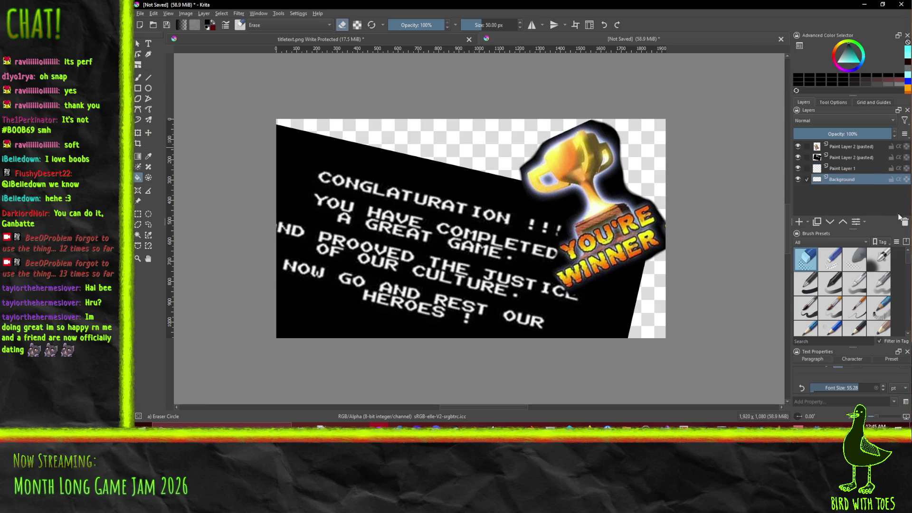
left_click(905, 222)
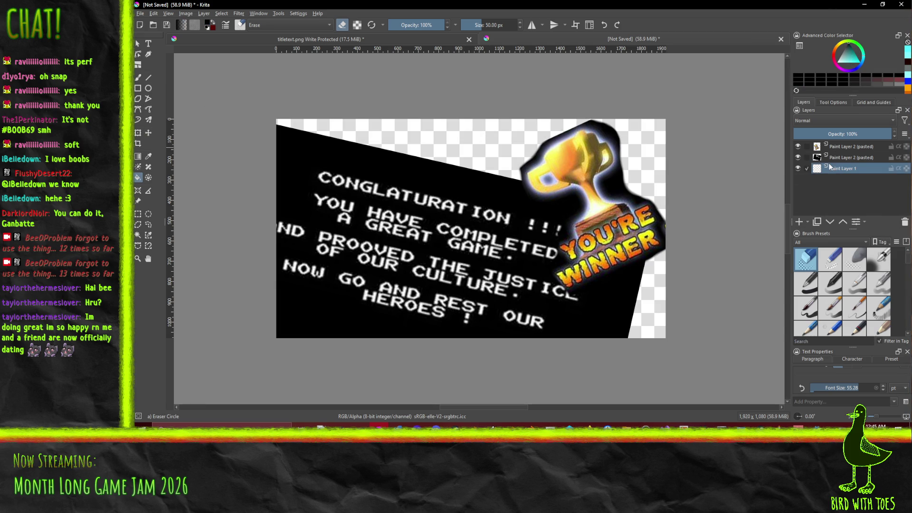
left_click(878, 260)
left_click(471, 140)
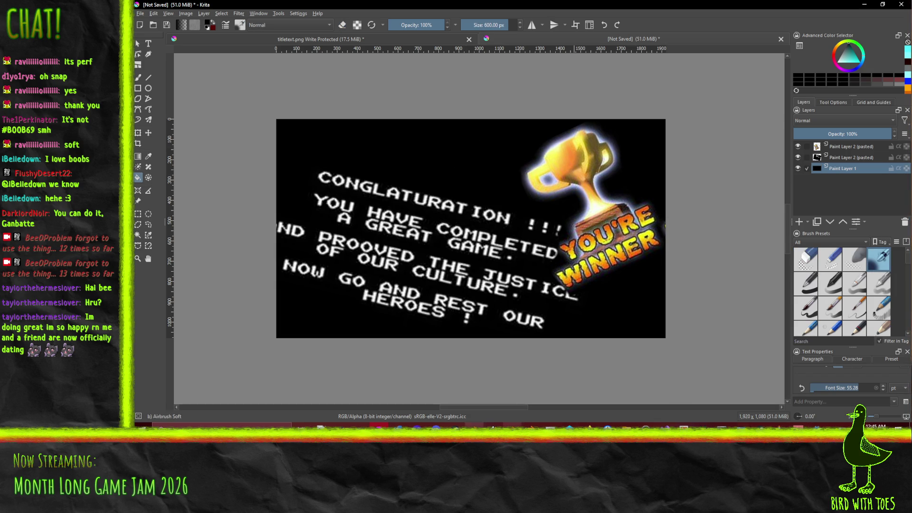
Switch to Firefox showing the Reddit 'Conglaturation !!!' post.
key("alt+Tab")
key("alt+Tab")
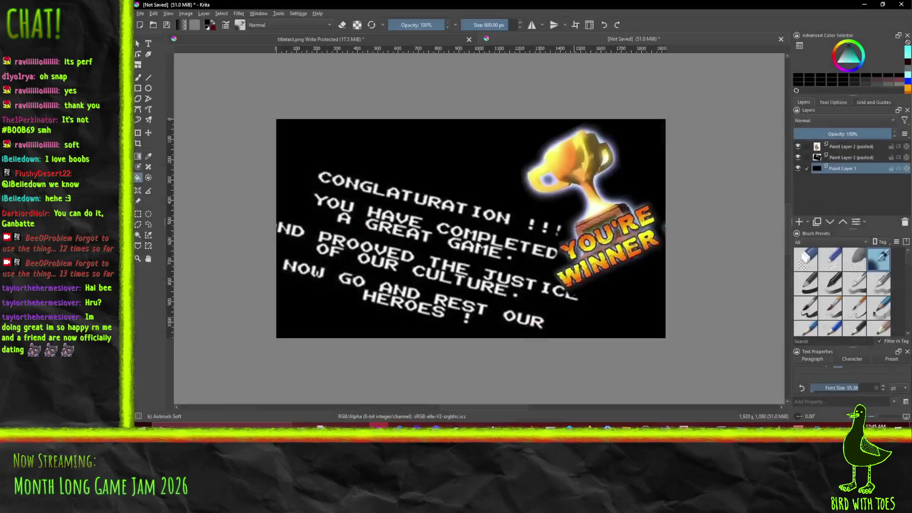
mouse_move(532, 428)
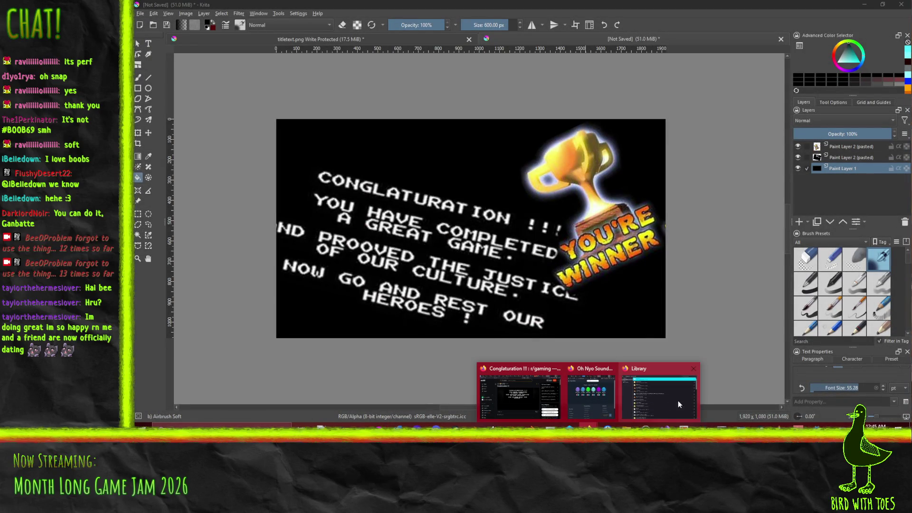
left_click(475, 394)
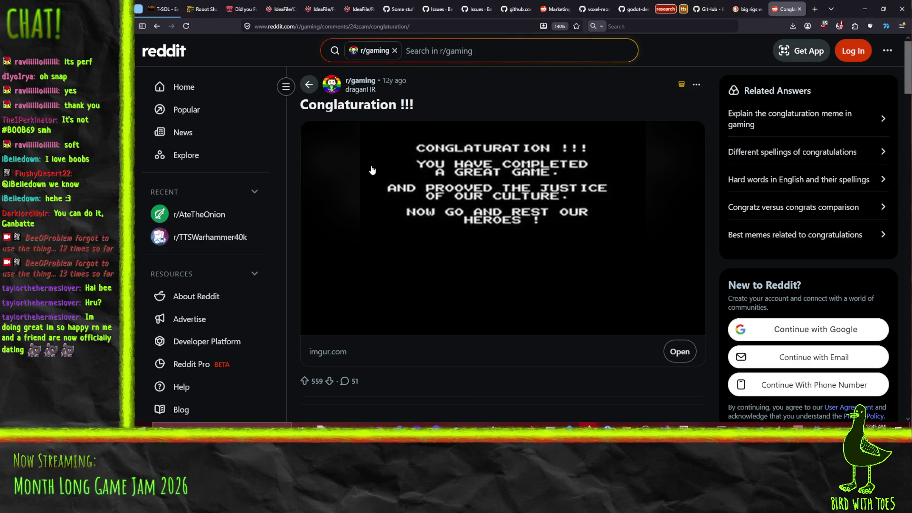
Return to DuckDuckGo and run an image search for 'a winer is you'.
scroll(449, 175, "down", 10)
scroll(449, 175, "up", 2)
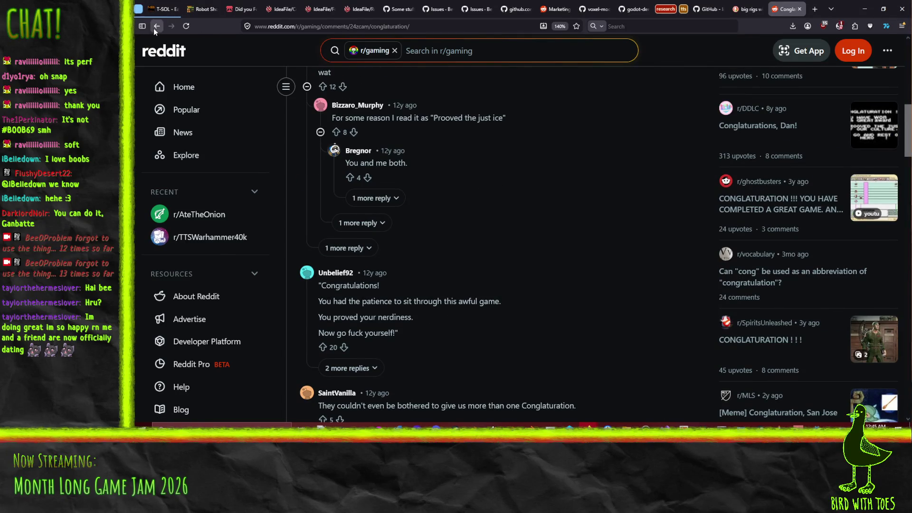
left_click(154, 28)
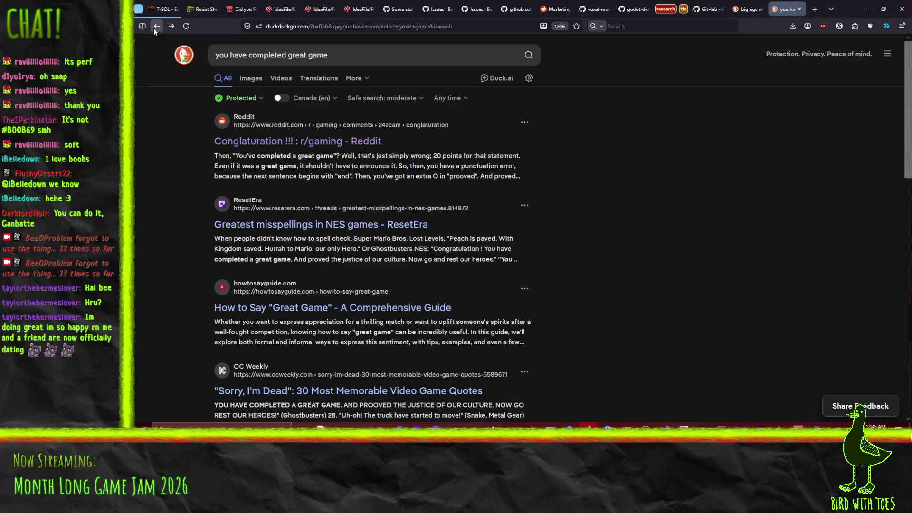
left_click(248, 80)
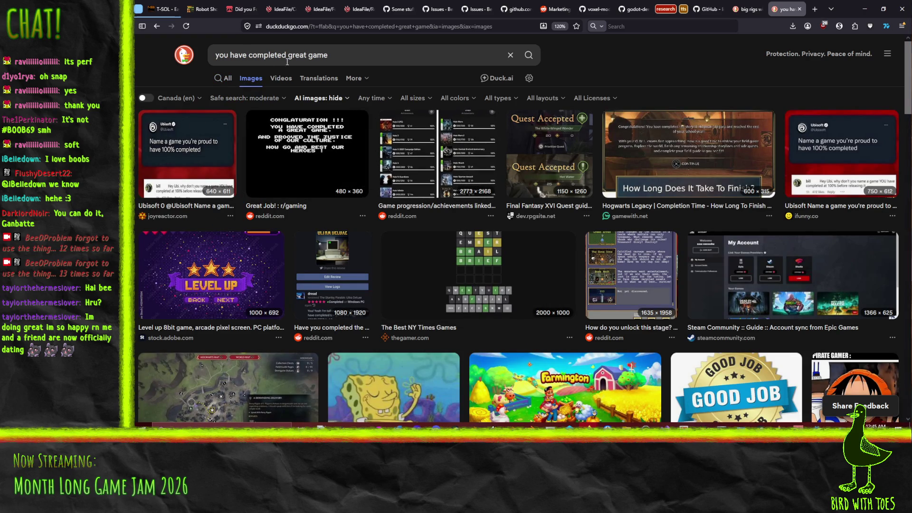
triple_click(325, 55)
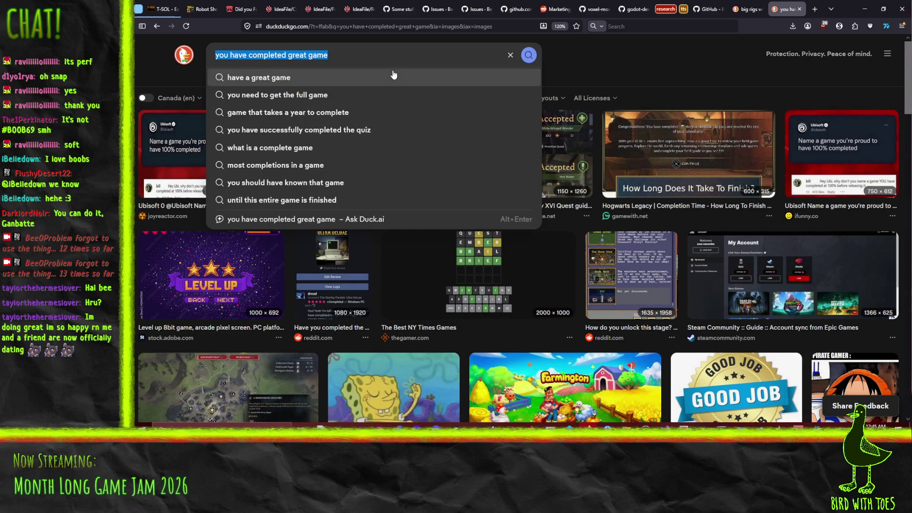
type("a wun")
key("BackSpace")
key("BackSpace")
type("iner is you")
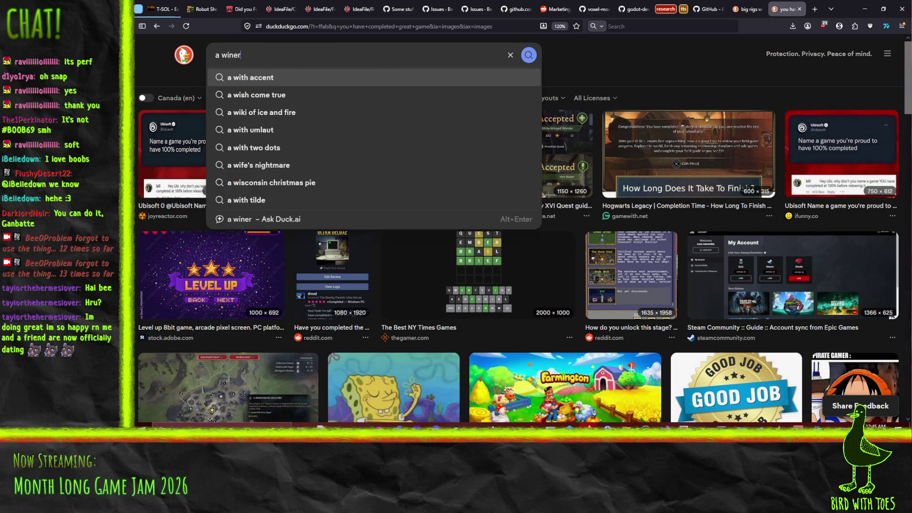
key("Return")
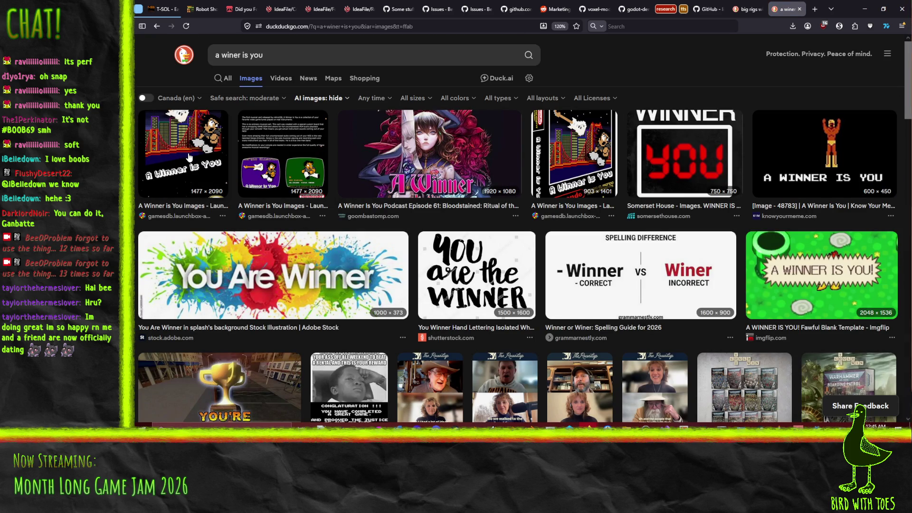
Preview the LaunchBox 'A Winner is You' image, visit its page, then return to the results.
left_click(207, 149)
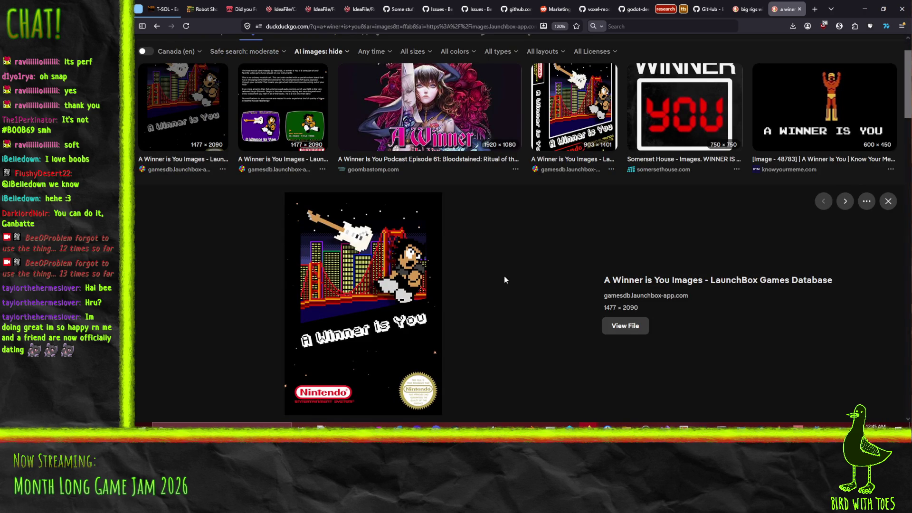
scroll(503, 280, "up", 1)
left_click(649, 332)
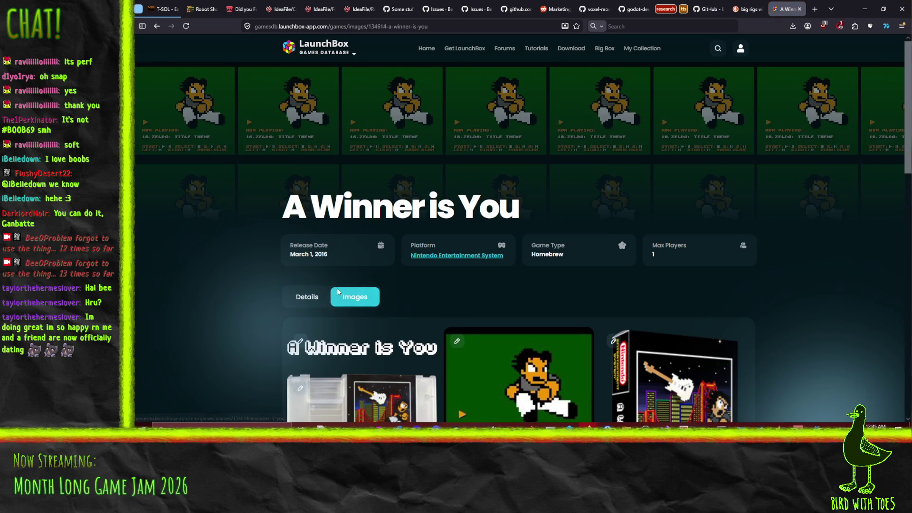
scroll(322, 326, "down", 15)
scroll(239, 202, "up", 6)
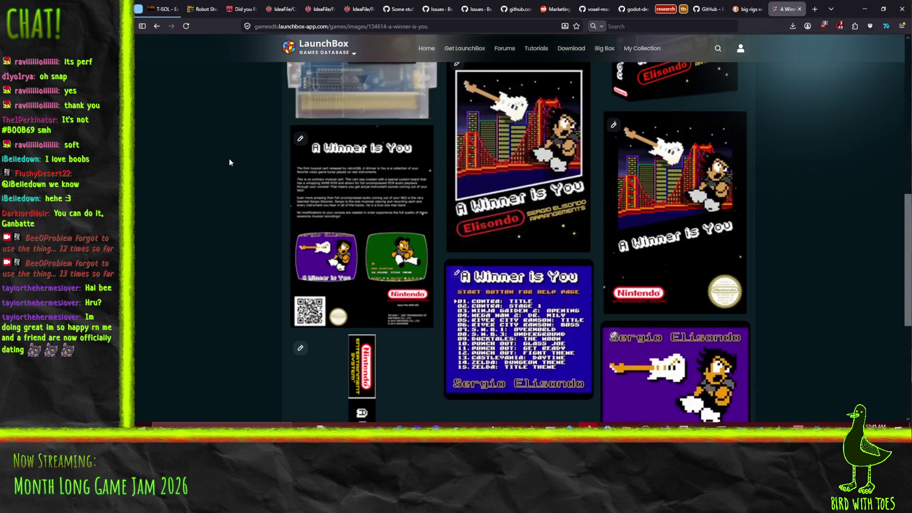
left_click(157, 26)
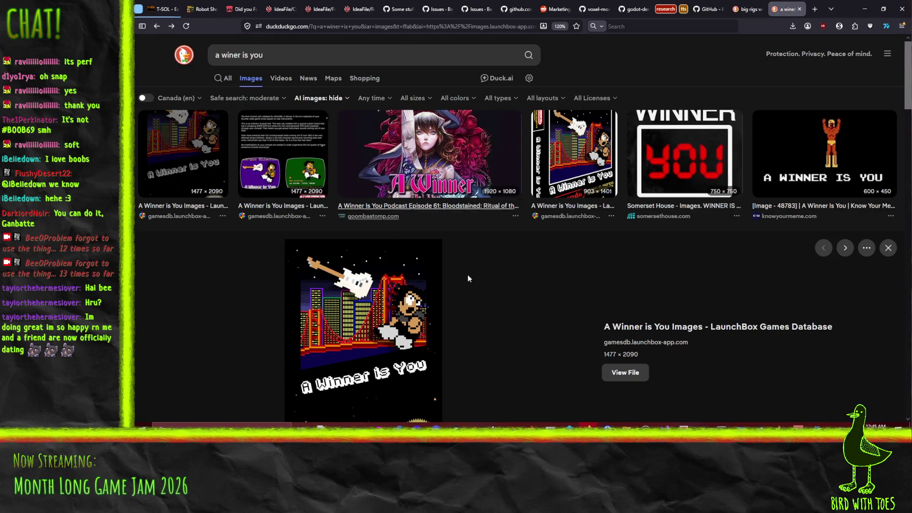
Switch to All results and open the Know Your Meme 'A Winner Is You' article.
scroll(386, 243, "down", 6)
scroll(432, 283, "down", 4)
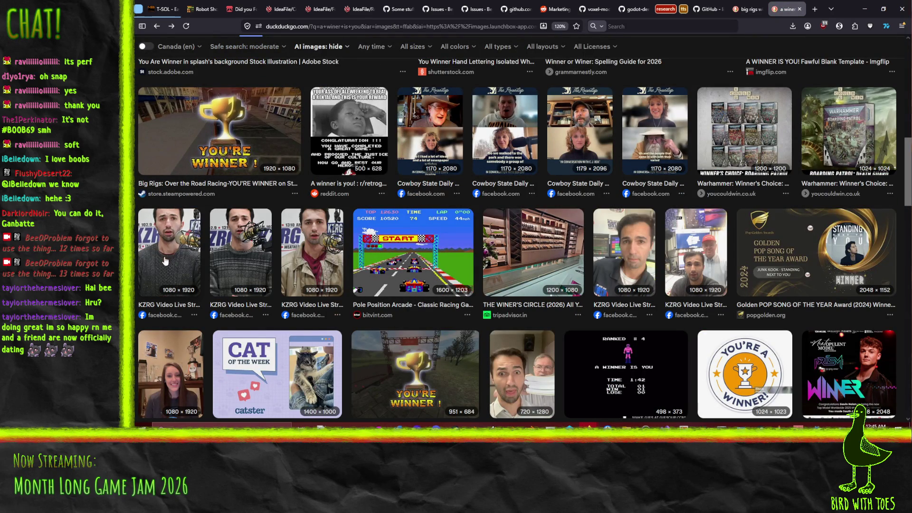
scroll(422, 278, "down", 5)
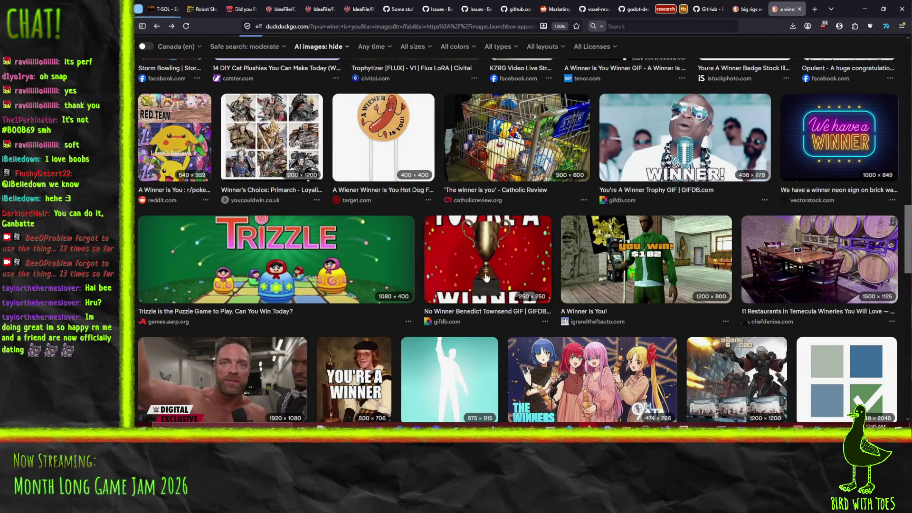
scroll(499, 246, "down", 5)
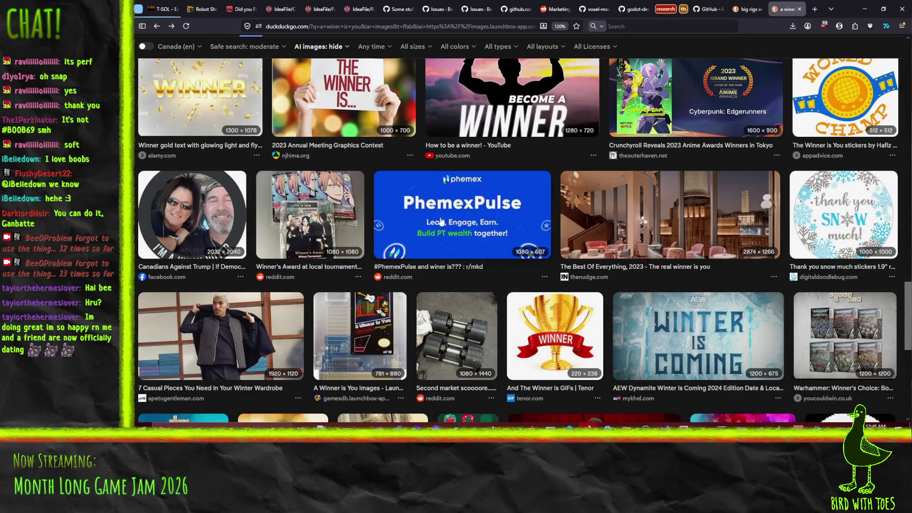
scroll(486, 227, "down", 5)
scroll(435, 259, "up", 15)
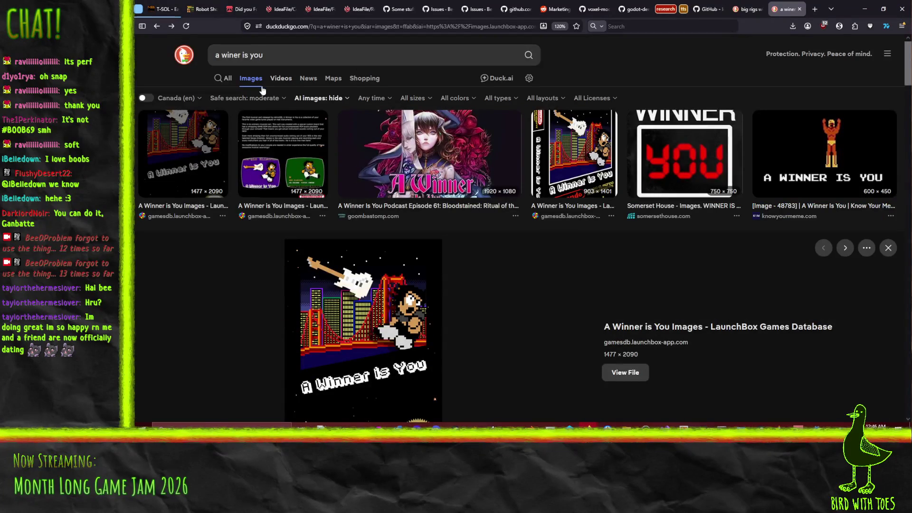
left_click(223, 78)
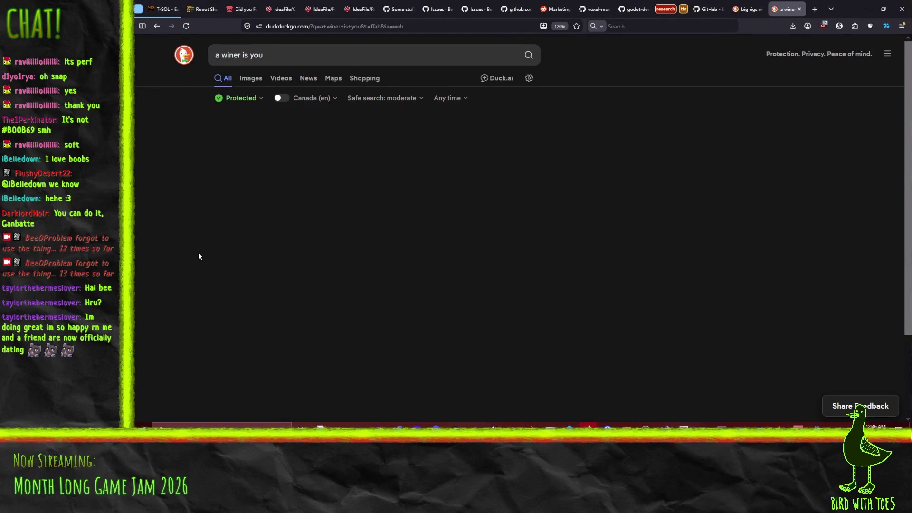
left_click(315, 170)
Open the wrestler victory-screen image on its own page and copy it.
scroll(475, 247, "down", 4)
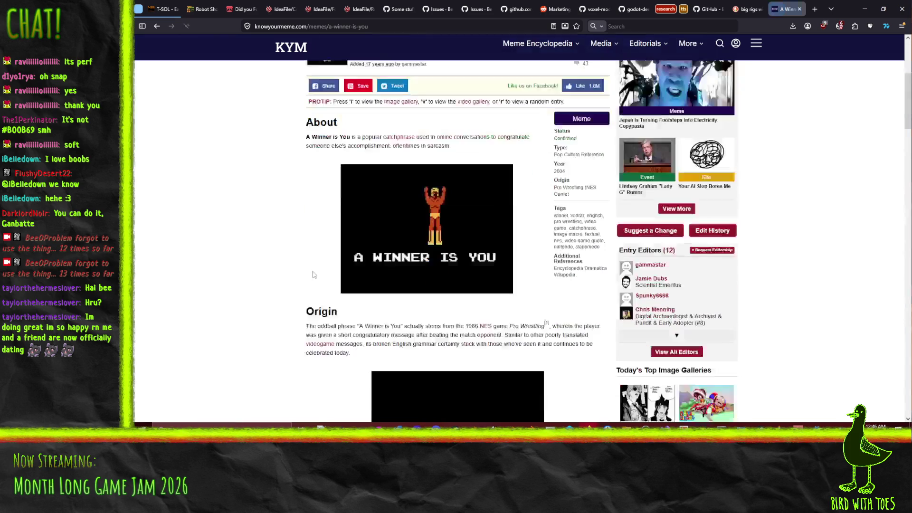
left_click(441, 223)
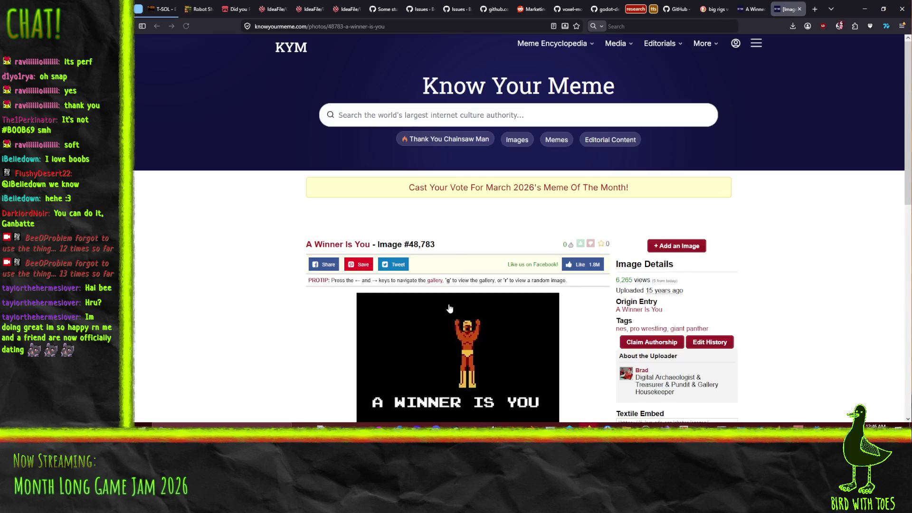
scroll(472, 218, "down", 3)
right_click(472, 217)
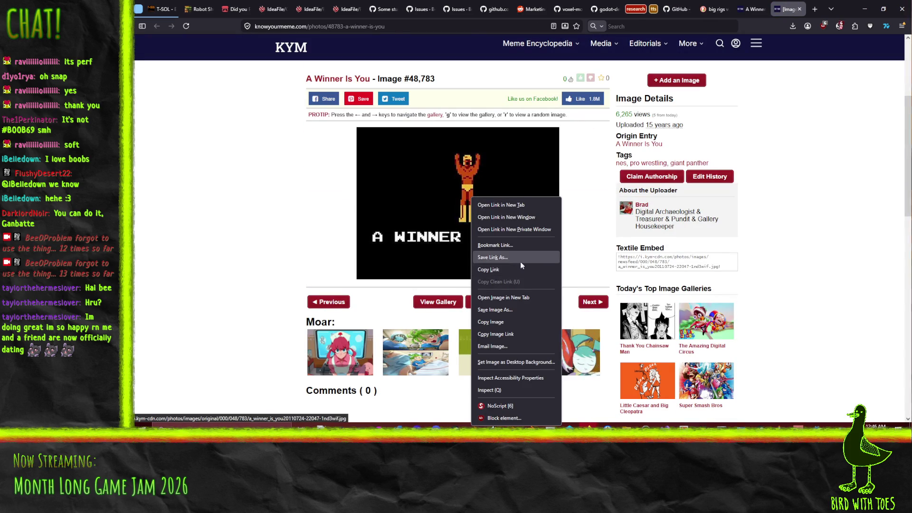
left_click(512, 323)
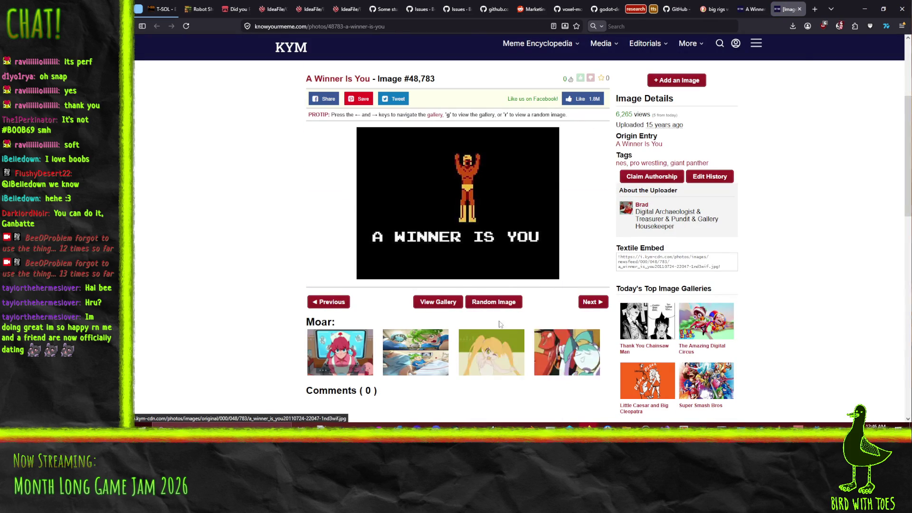
Paste the wrestler image into Krita as Web (sRGB) and move its layer to the top.
left_click(863, 12)
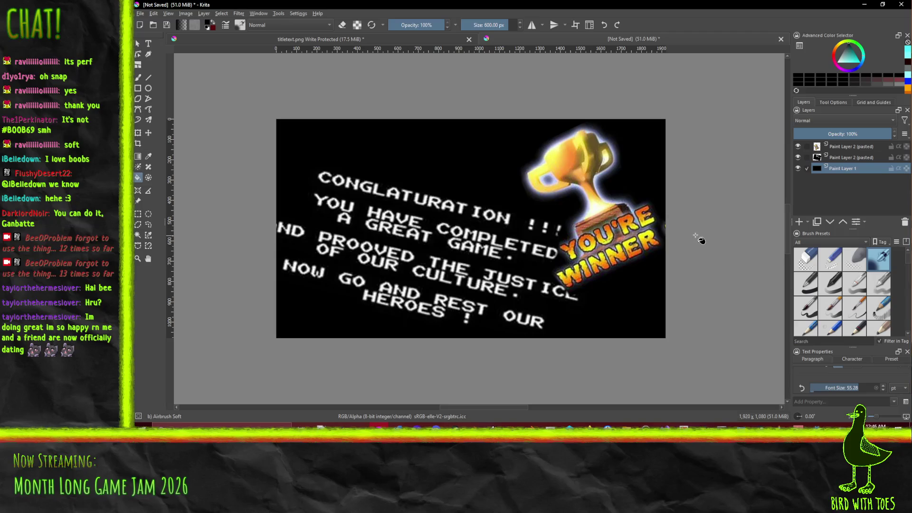
key("ctrl+v")
left_click(507, 189)
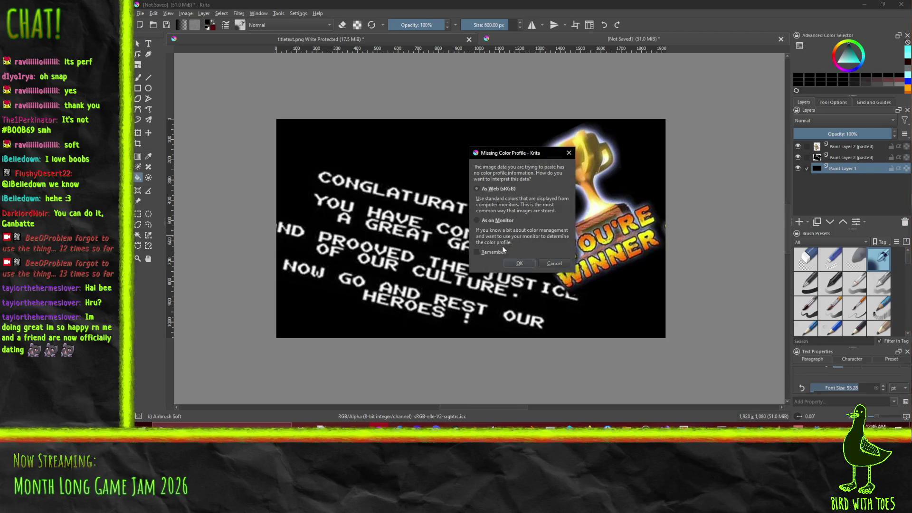
left_click(517, 265)
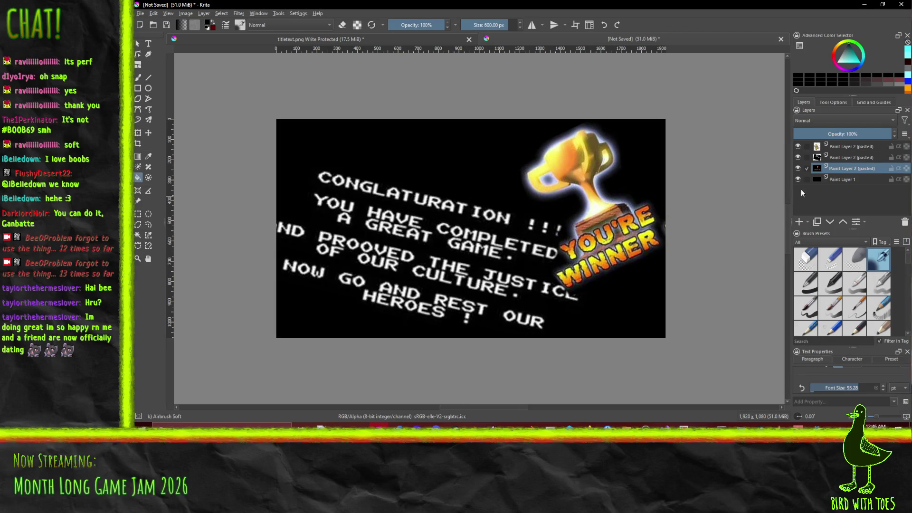
mouse_move(865, 167)
left_mouse_down()
mouse_move(861, 142)
mouse_move(853, 144)
left_mouse_up()
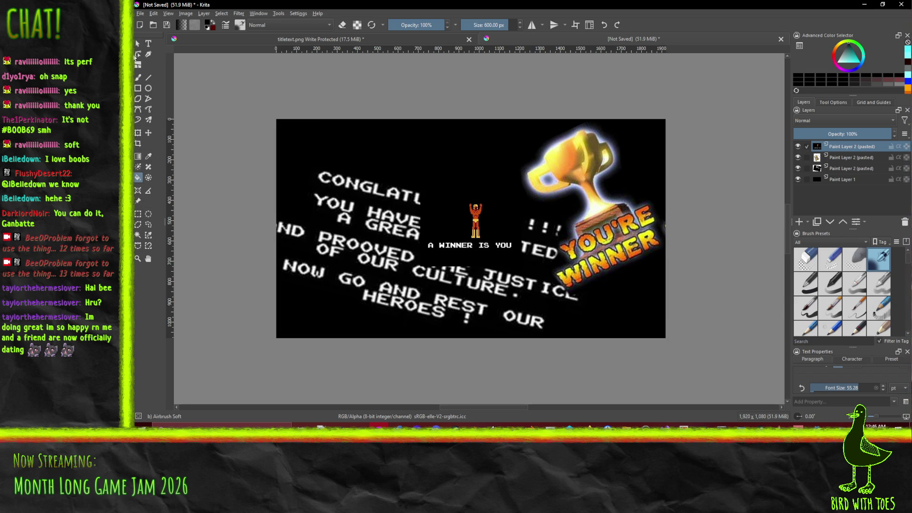
Try a contiguous colour selection on the pasted image at actual size, then deselect.
left_click(137, 235)
left_click(438, 210)
key("1")
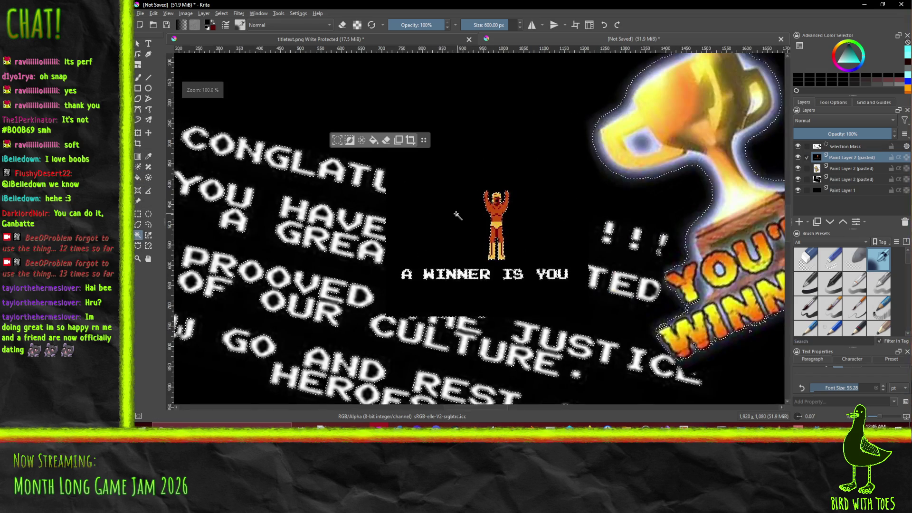
key("ctrl+shift+a")
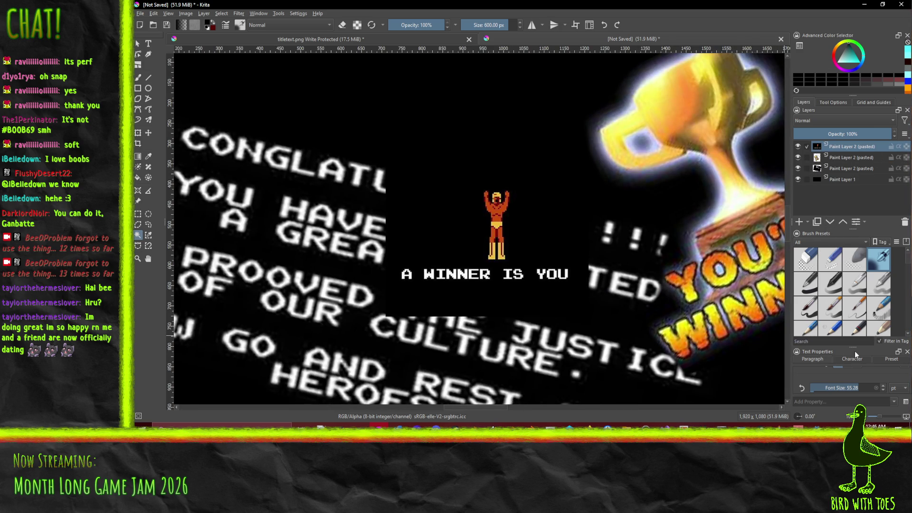
left_click(831, 103)
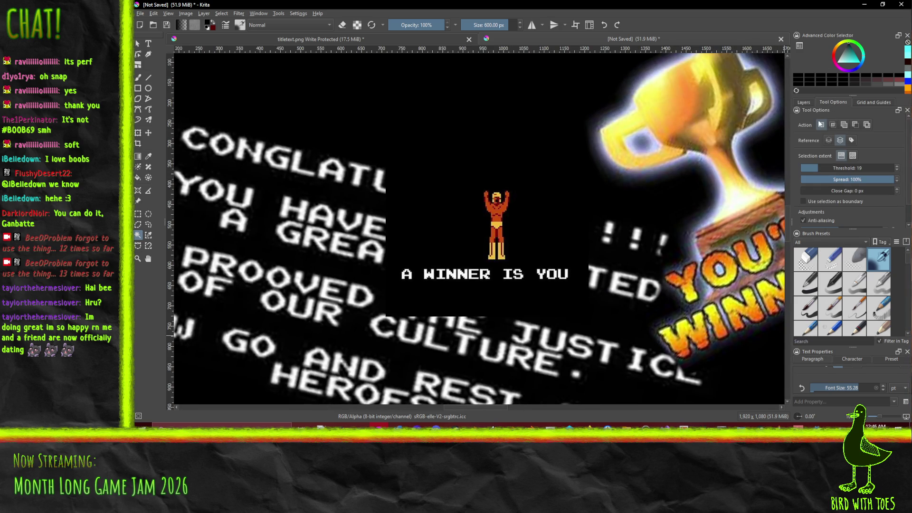
Select the black box around the winner sprite and feather the selection by 5 px.
left_click(829, 141)
left_click(347, 155)
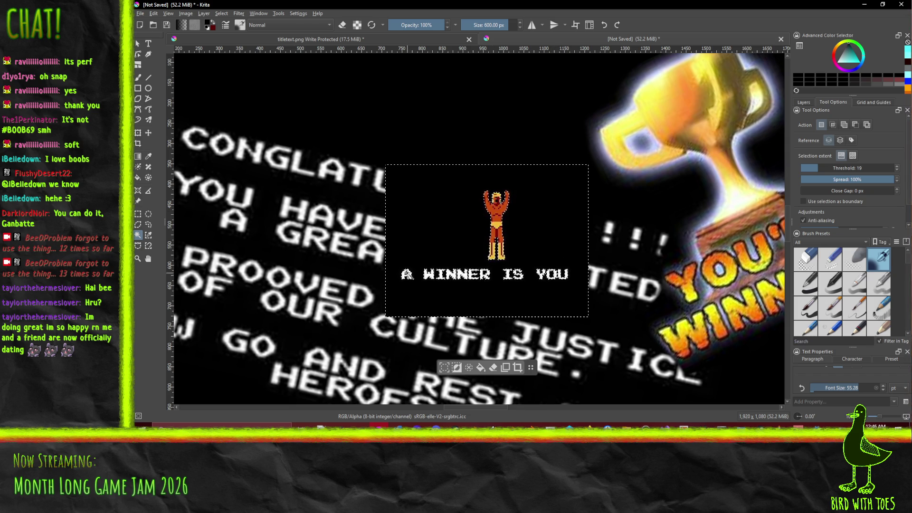
scroll(424, 193, "up", 2)
scroll(424, 197, "down", 1)
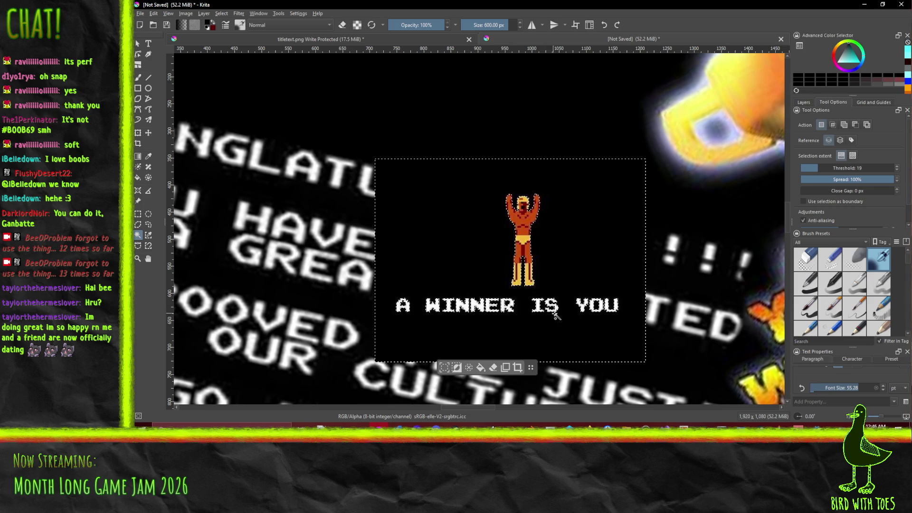
scroll(500, 225, "down", 2)
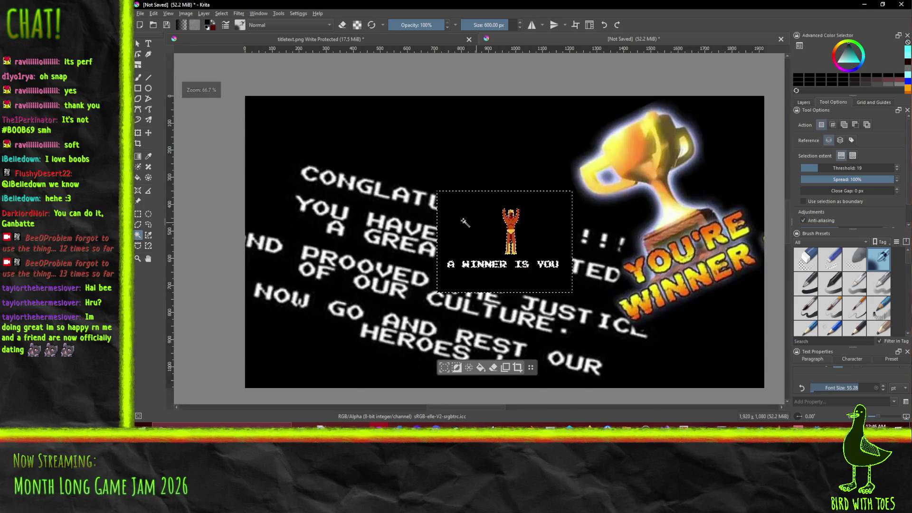
scroll(499, 226, "up", 2)
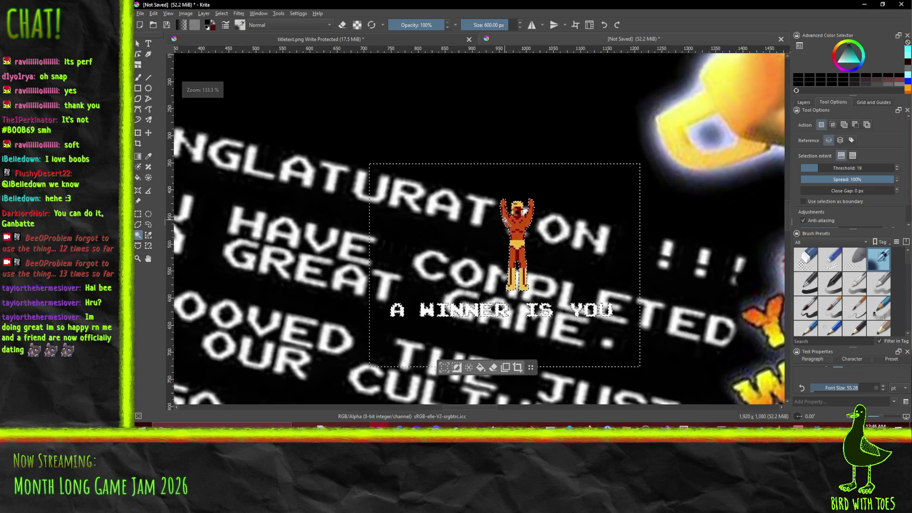
left_click(222, 14)
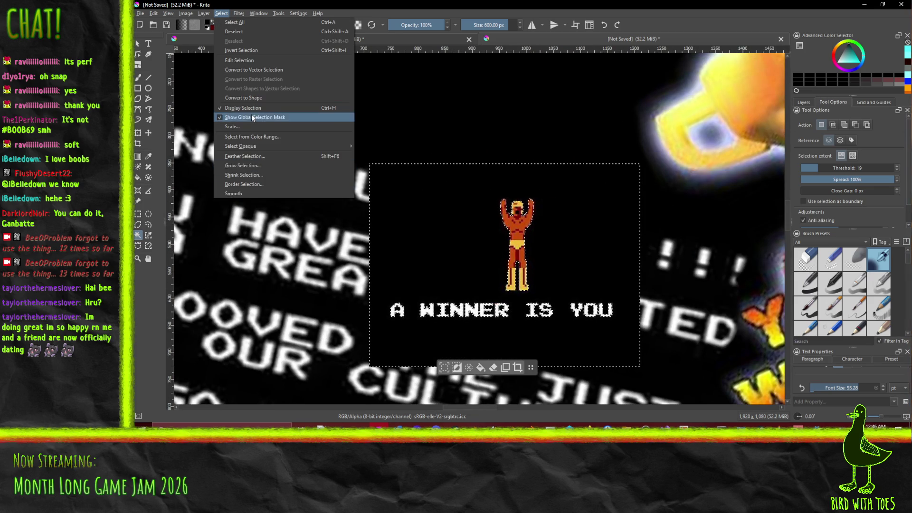
left_click(235, 16)
left_click(222, 14)
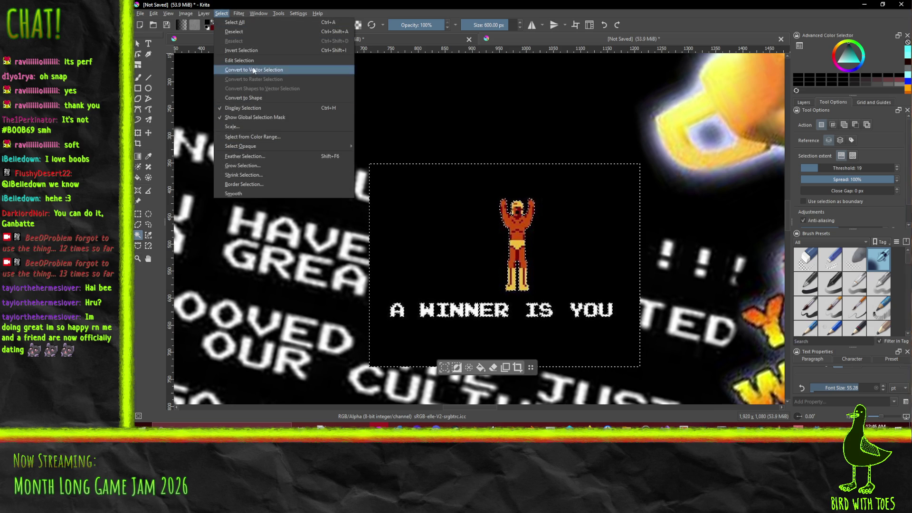
left_click(260, 156)
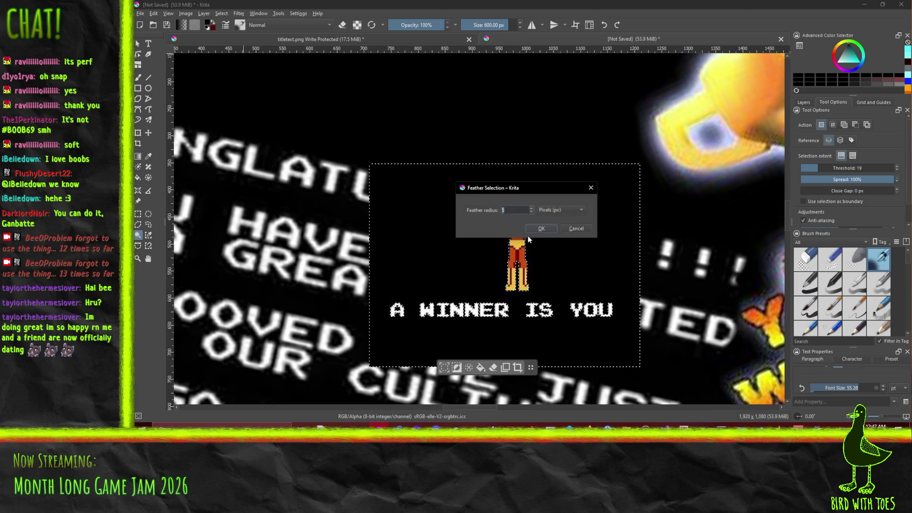
left_click(539, 229)
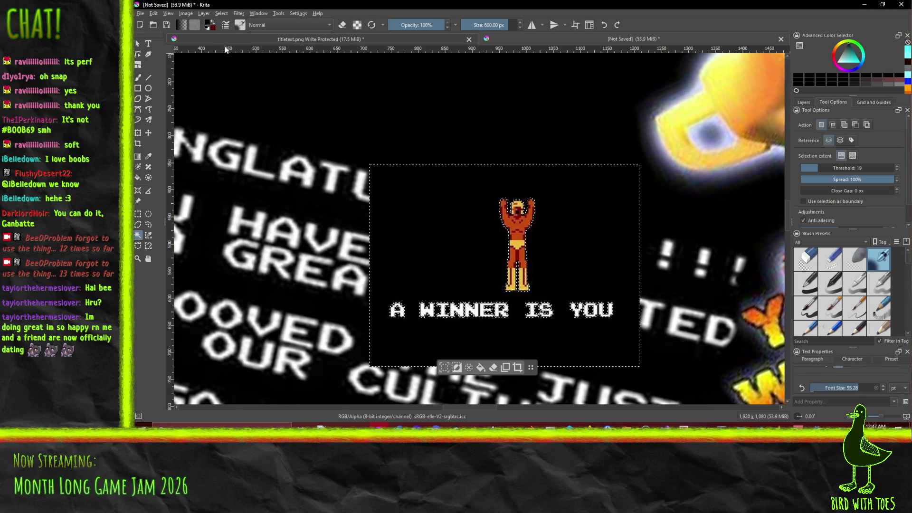
Delete the black box's contents and deselect.
left_click(221, 13)
left_click(247, 51)
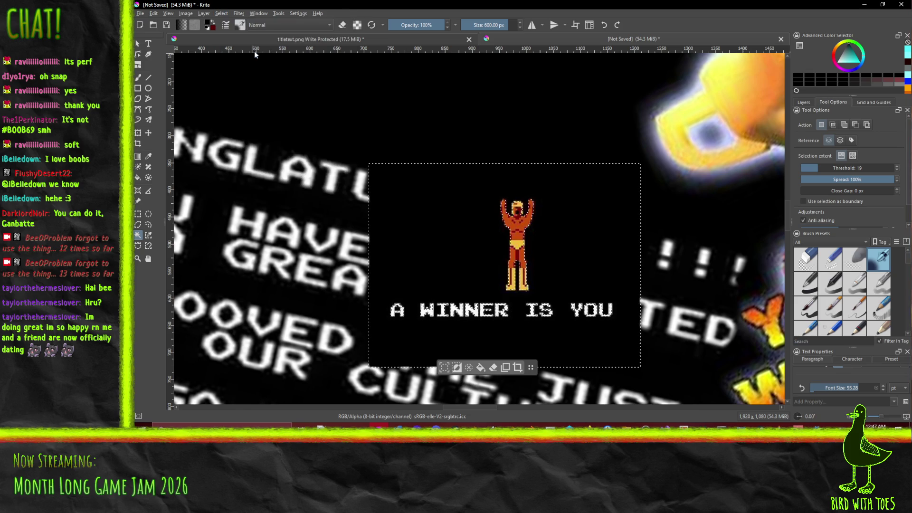
key("Delete")
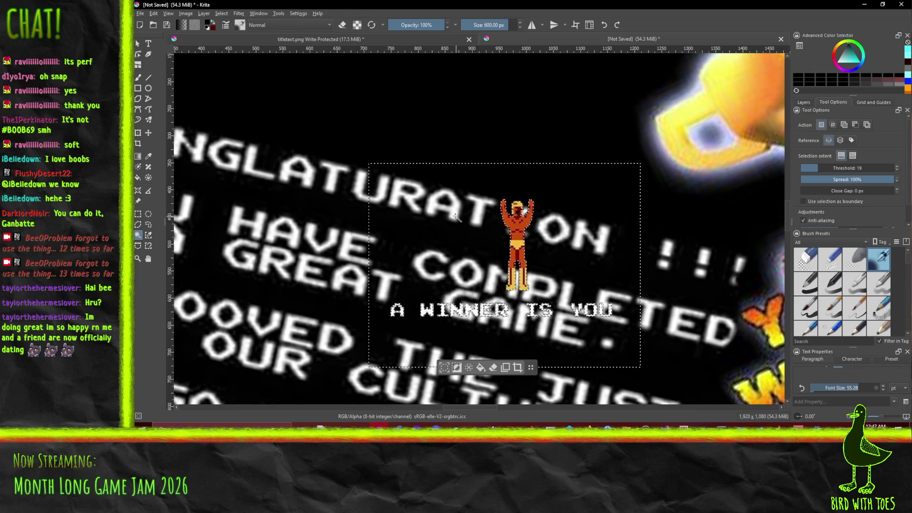
left_click(221, 13)
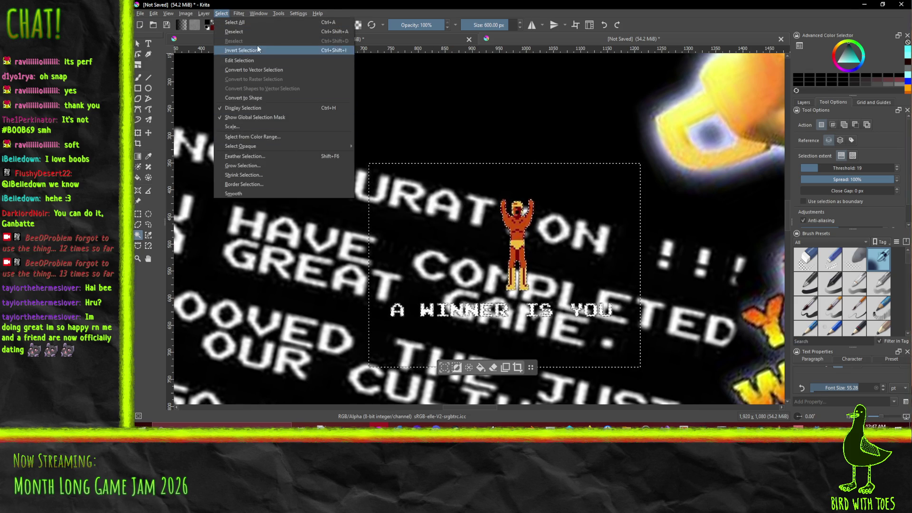
left_click(235, 31)
scroll(446, 201, "down", 3)
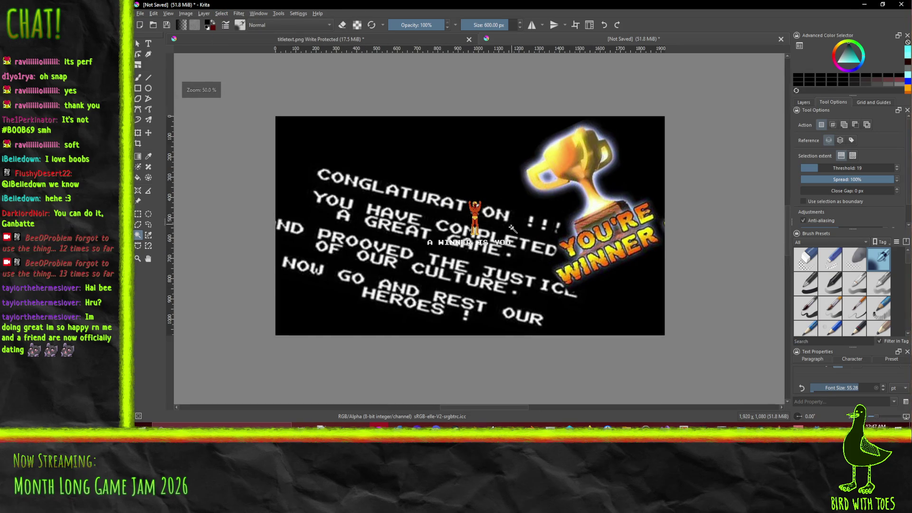
left_click(141, 135)
Scale up the wrestler layer, rotate it about 180°, and position it near the top.
left_click_drag(414, 186, 243, 63)
mouse_move(399, 141)
left_mouse_down()
mouse_move(498, 201)
mouse_move(513, 170)
mouse_move(529, 193)
left_mouse_up()
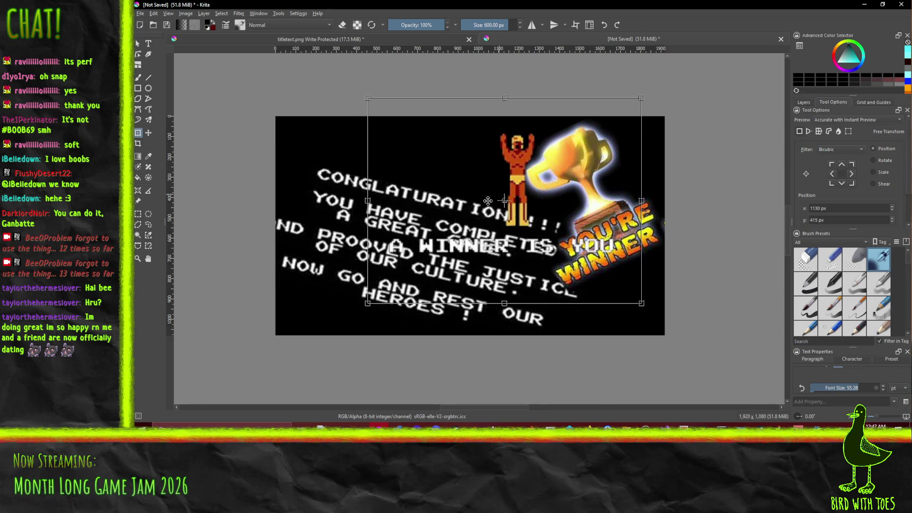
mouse_move(561, 322)
left_mouse_down()
mouse_move(634, 140)
mouse_move(488, 41)
mouse_move(491, 108)
left_mouse_up()
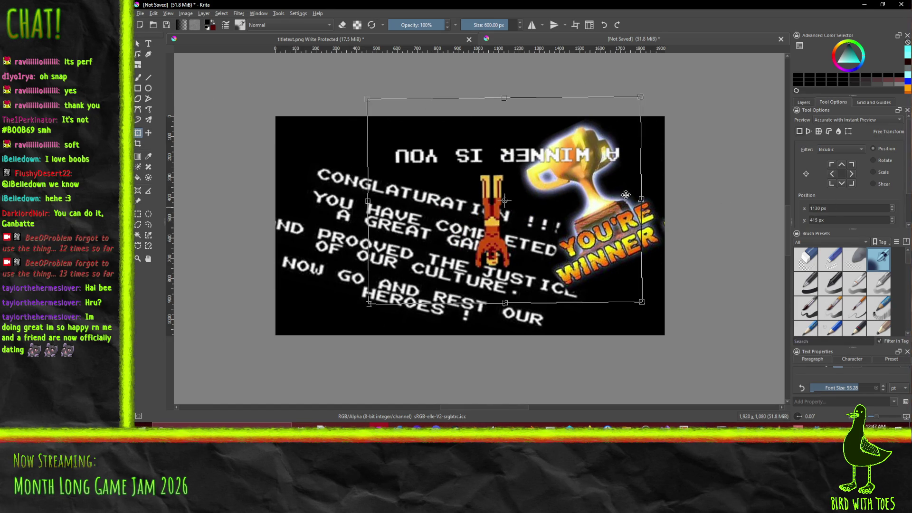
left_click_drag(616, 183, 595, 195)
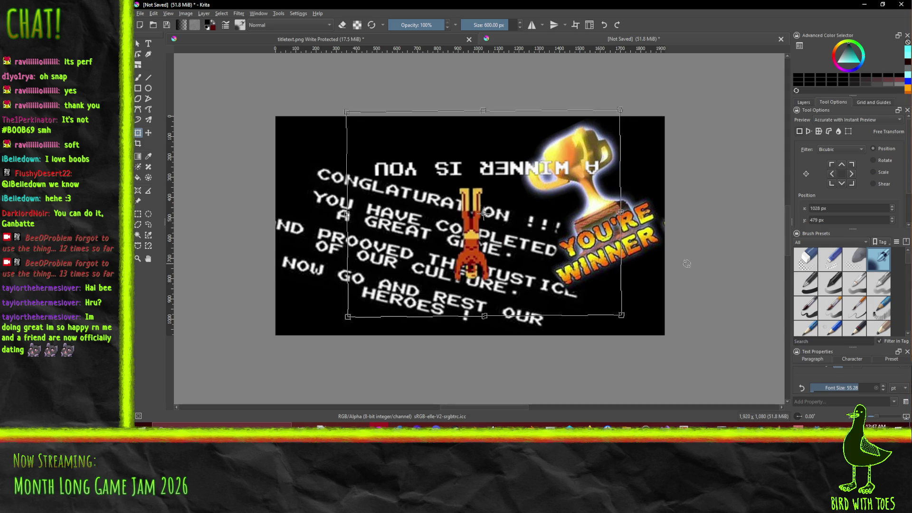
mouse_move(454, 270)
left_mouse_down()
mouse_move(457, 209)
mouse_move(457, 257)
left_mouse_up()
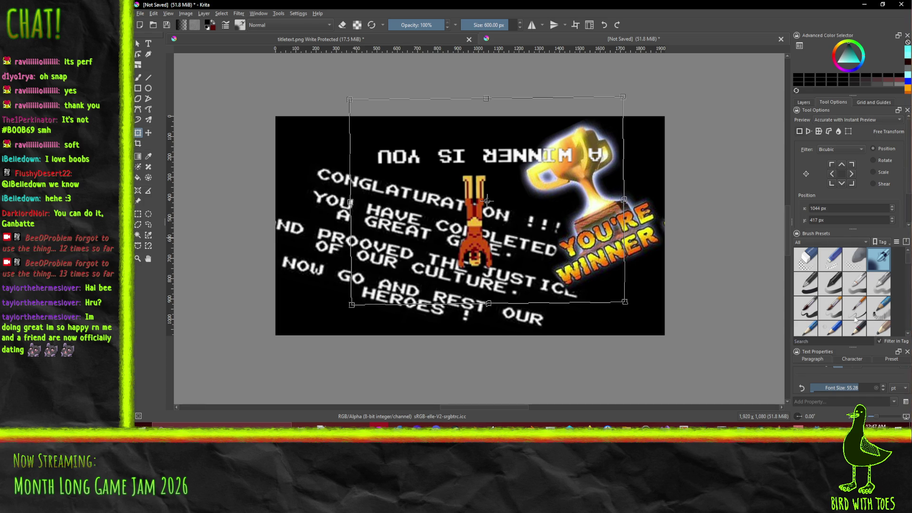
Drag the trophy layer to the top of the layer stack.
left_click(804, 102)
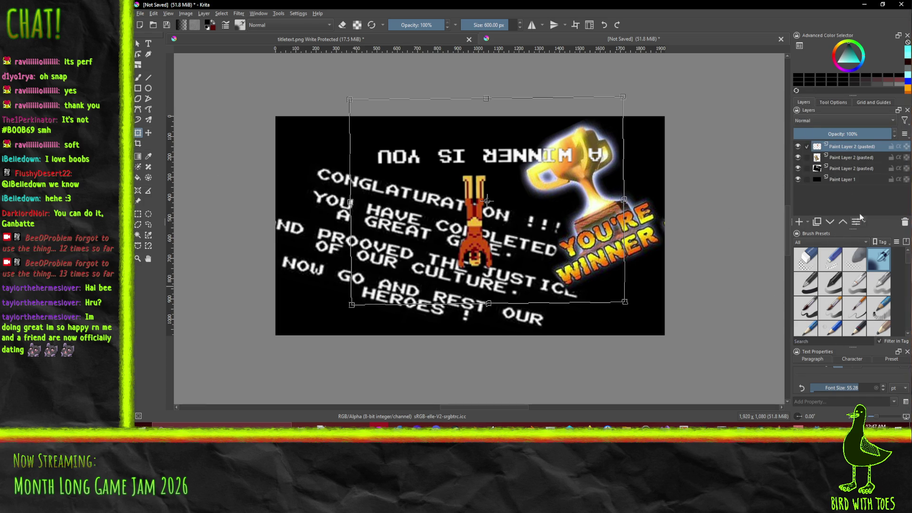
left_click_drag(851, 158, 849, 146)
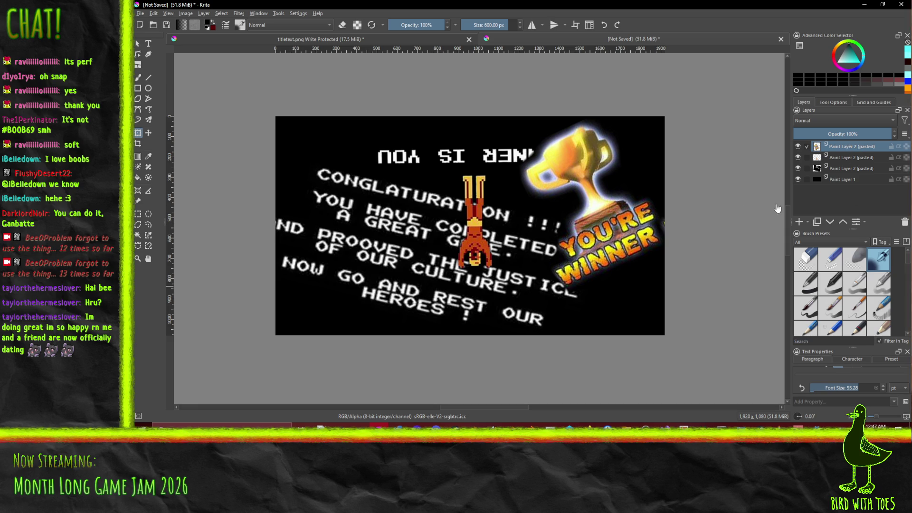
left_click(464, 177)
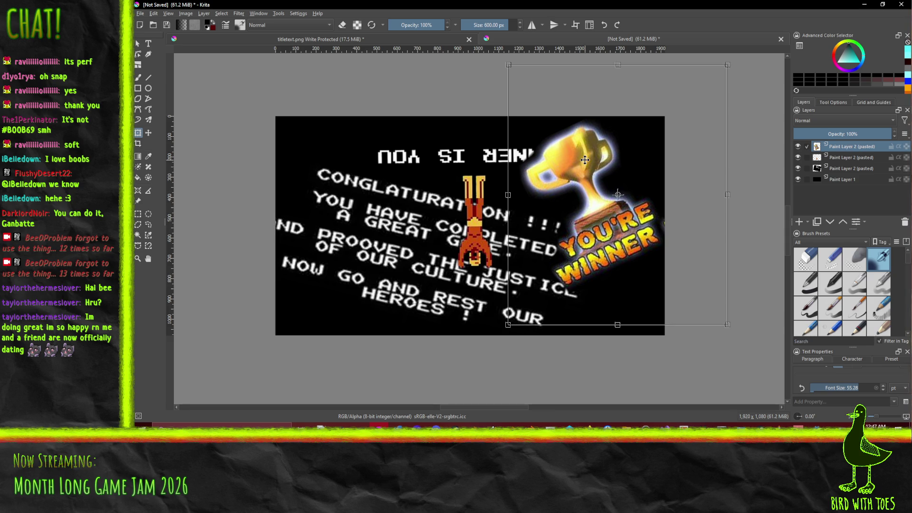
Erase with Eraser Circle at 53% opacity where the trophy overlaps the upside-down caption.
left_click(813, 261)
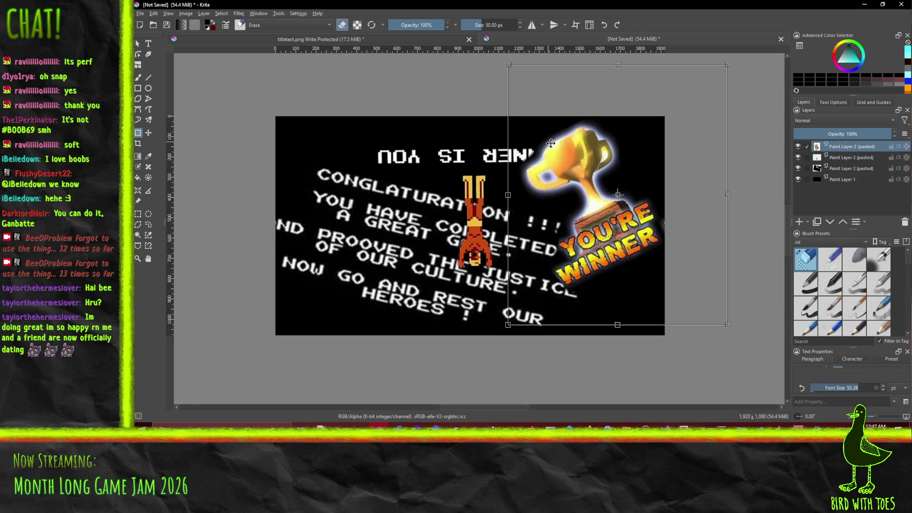
left_click(140, 81)
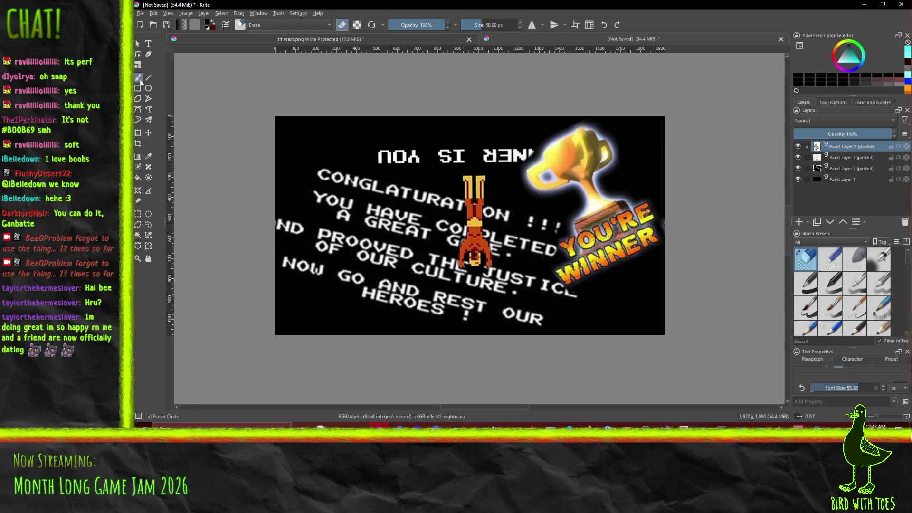
scroll(494, 158, "up", 1)
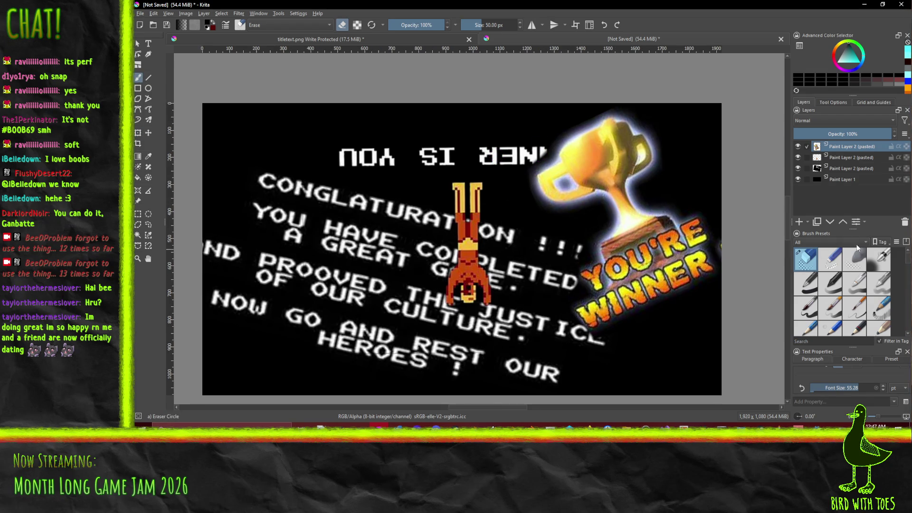
left_click(420, 27)
scroll(498, 196, "up", 2)
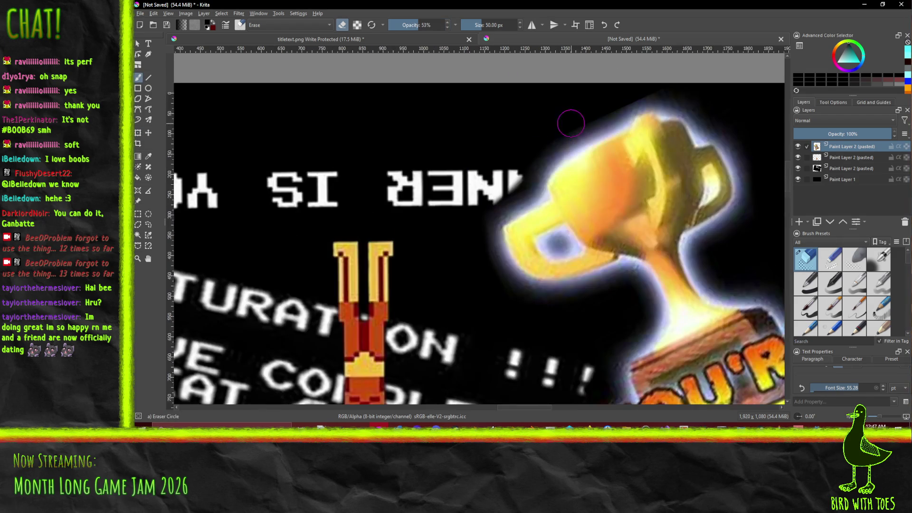
mouse_move(498, 196)
left_mouse_down()
mouse_move(525, 159)
mouse_move(528, 185)
mouse_move(494, 190)
mouse_move(528, 190)
mouse_move(485, 202)
mouse_move(560, 142)
mouse_move(511, 196)
mouse_move(526, 147)
left_mouse_up()
scroll(523, 152, "down", 8)
scroll(518, 161, "up", 4)
scroll(518, 162, "up", 1)
scroll(511, 224, "down", 1)
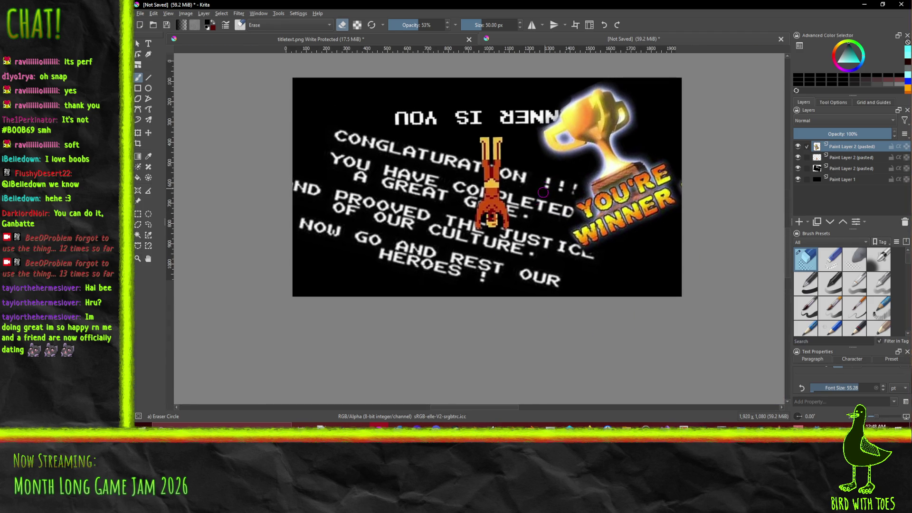
left_click(842, 159)
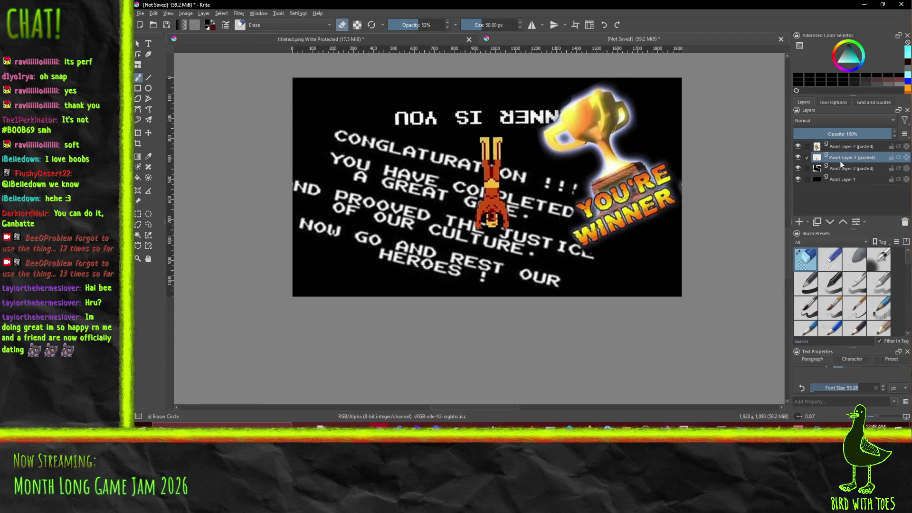
Faintly erase part of the upside-down character with a larger eraser at 22% opacity.
mouse_move(494, 219)
left_mouse_down()
mouse_move(489, 209)
mouse_move(480, 223)
mouse_move(499, 223)
left_mouse_up()
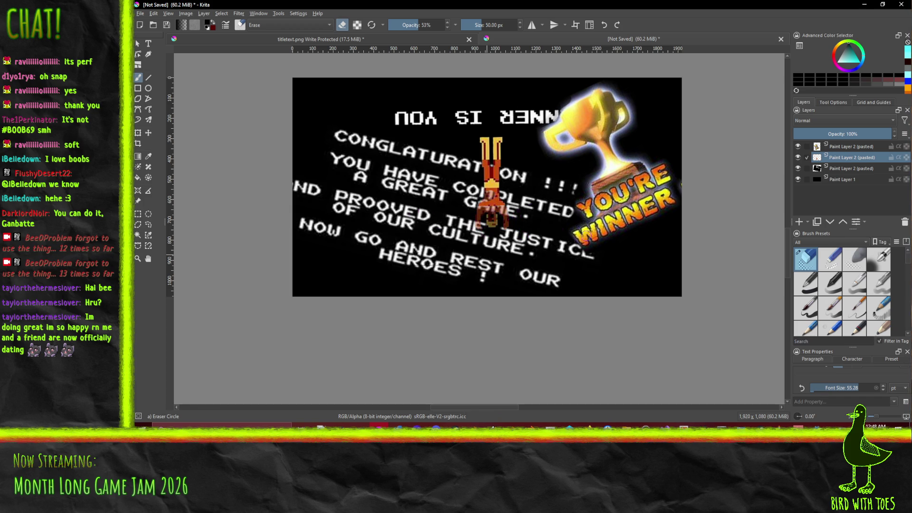
key("ctrl+z")
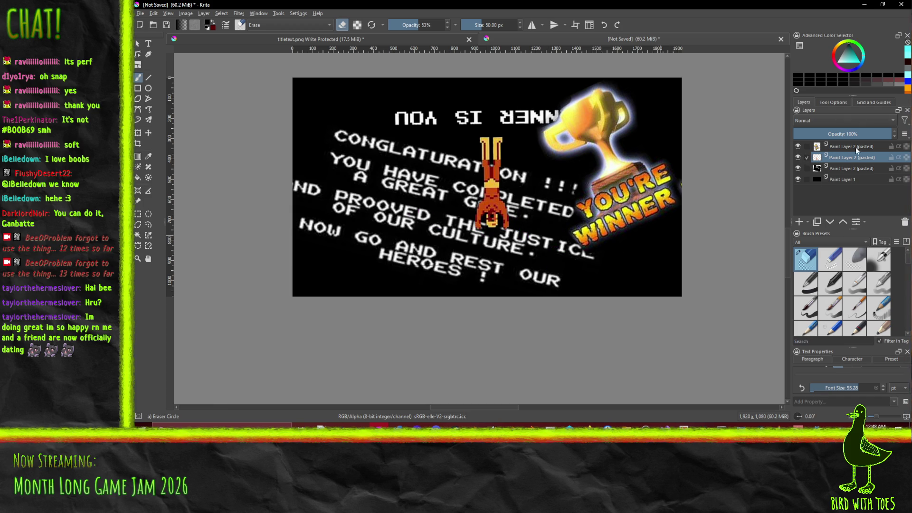
left_click_drag(427, 25, 406, 24)
left_click(485, 25)
mouse_move(490, 223)
left_mouse_down()
mouse_move(495, 167)
mouse_move(471, 195)
left_mouse_up()
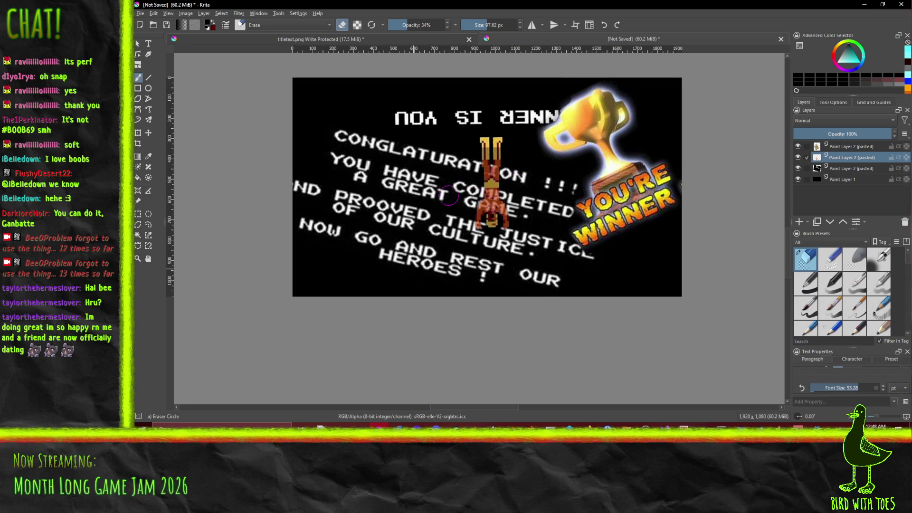
key("ctrl+z")
key("ctrl+z")
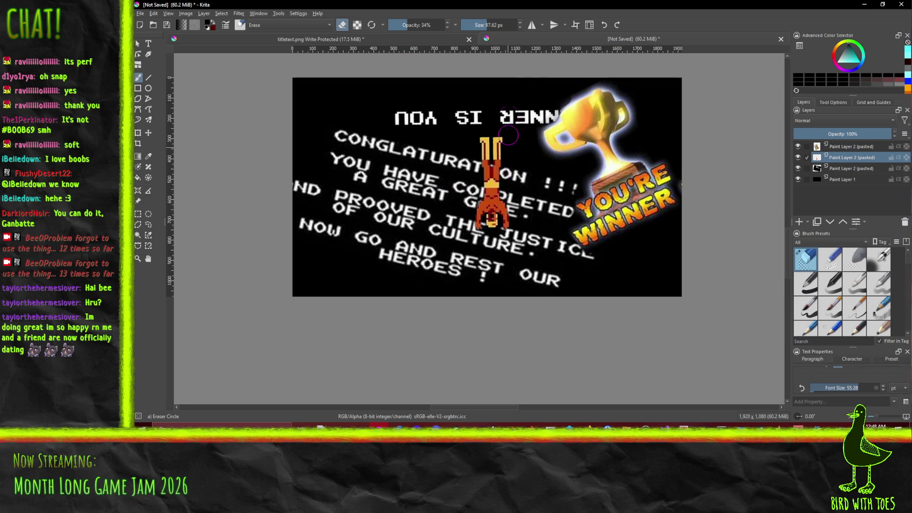
left_click(402, 24)
left_click(506, 26)
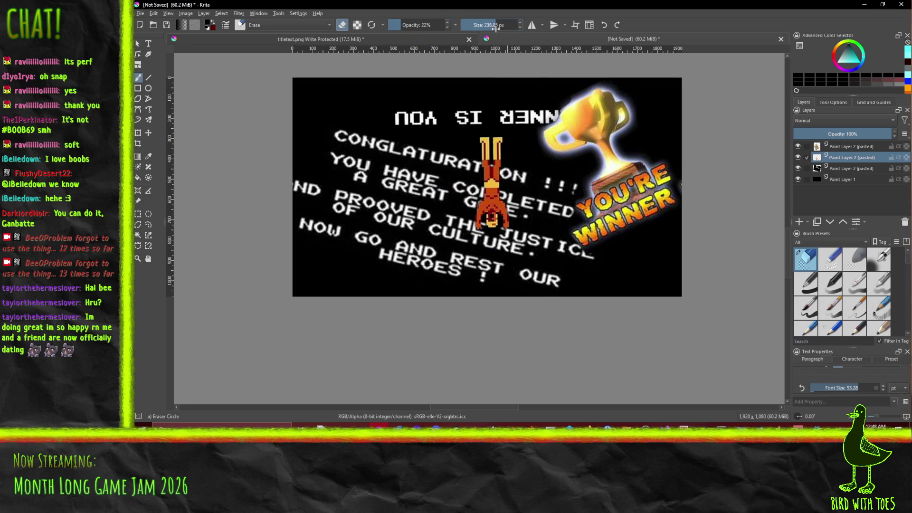
mouse_move(502, 243)
left_mouse_down()
mouse_move(494, 214)
mouse_move(504, 190)
mouse_move(473, 176)
mouse_move(445, 228)
mouse_move(497, 223)
mouse_move(495, 200)
mouse_move(468, 202)
mouse_move(493, 192)
left_mouse_up()
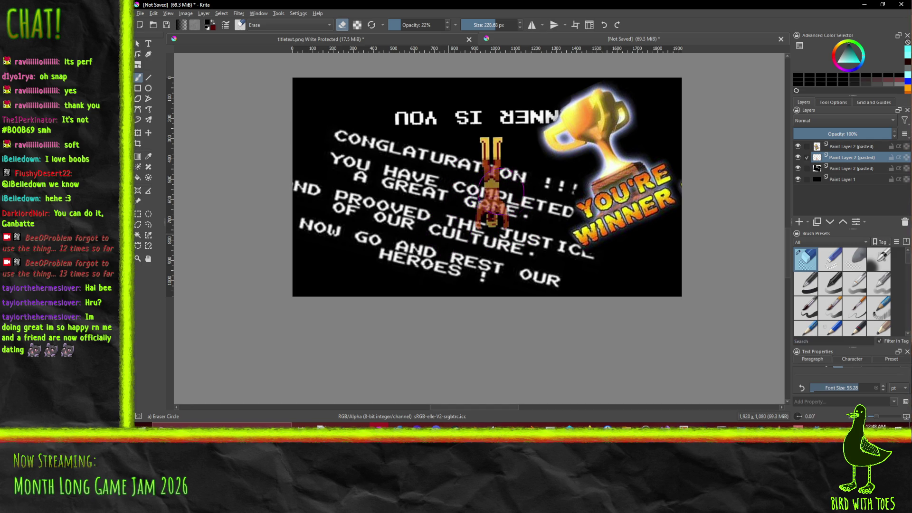
Fade the tilted Conglaturation text layer to about 61% opacity.
scroll(551, 222, "down", 3)
scroll(555, 227, "up", 3)
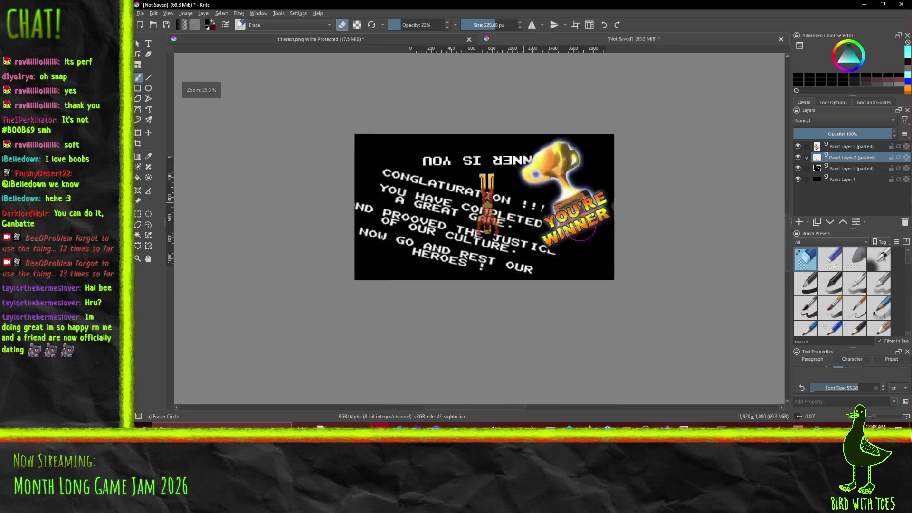
left_click(857, 168)
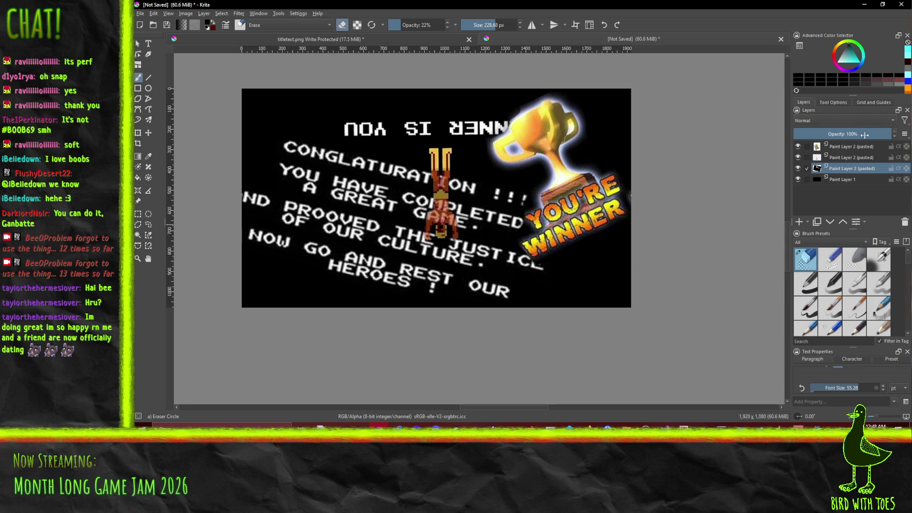
left_click_drag(865, 137, 858, 135)
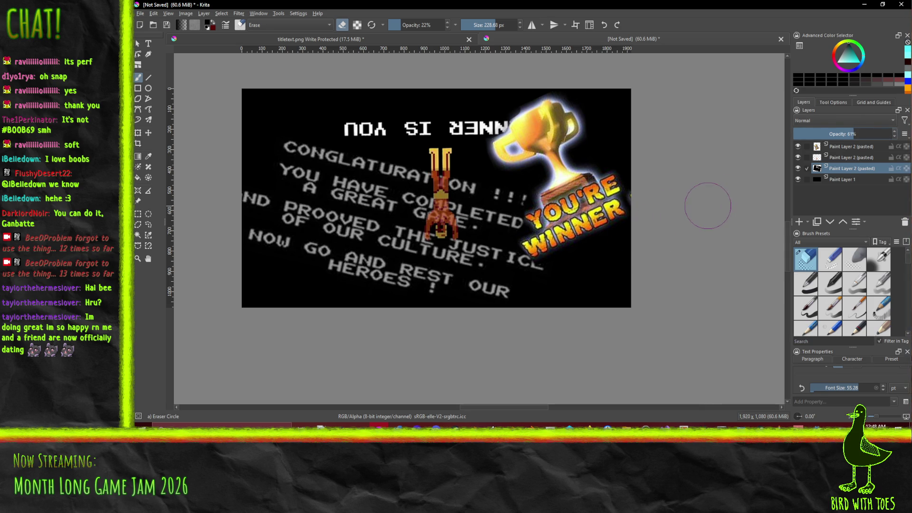
scroll(698, 199, "down", 1)
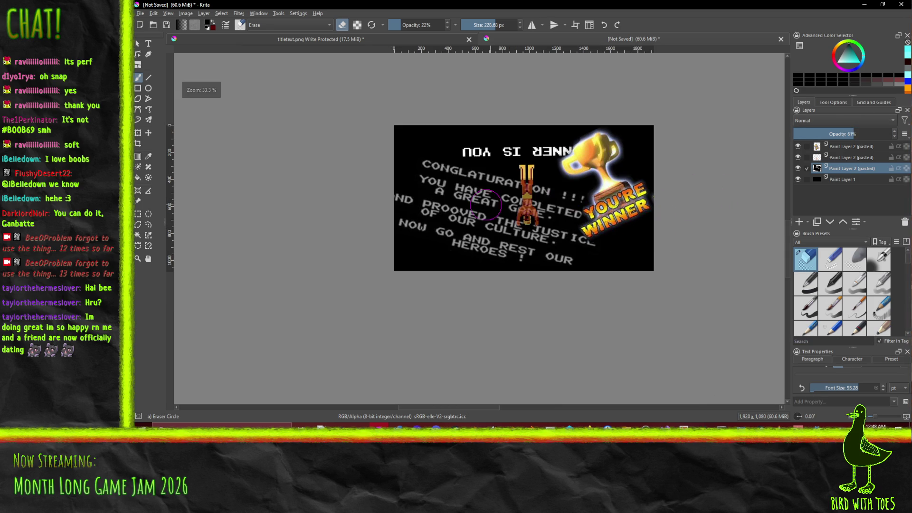
left_click(140, 14)
Export the image as win.png into ForgotTheRules/Ui with default PNG options, then minimise Krita.
left_click(164, 93)
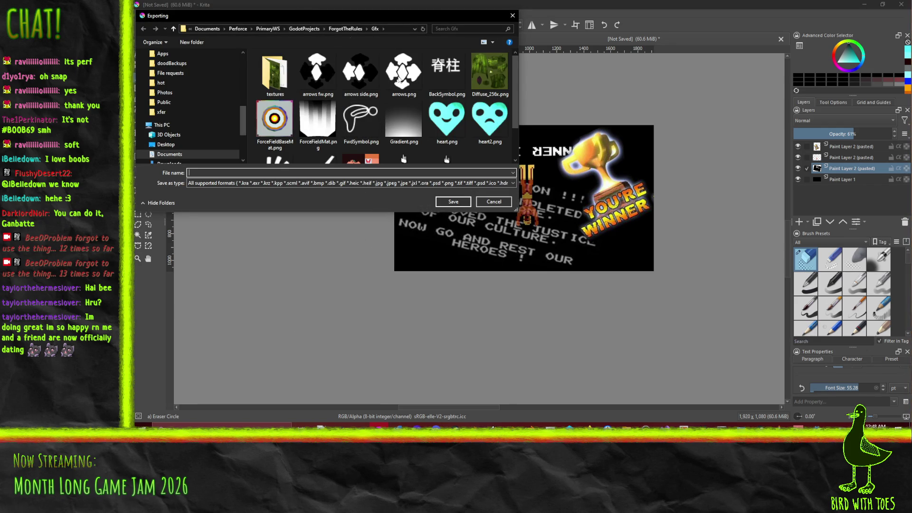
left_click(345, 29)
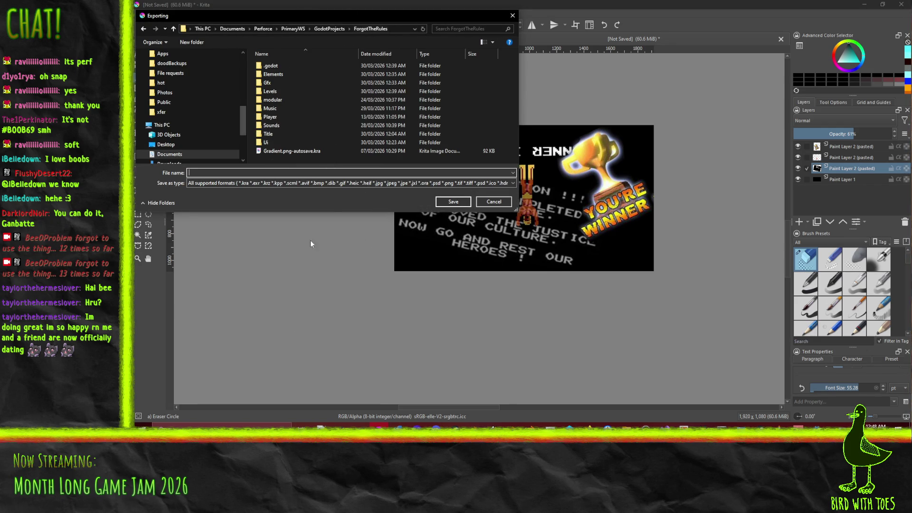
double_click(279, 142)
left_click(266, 172)
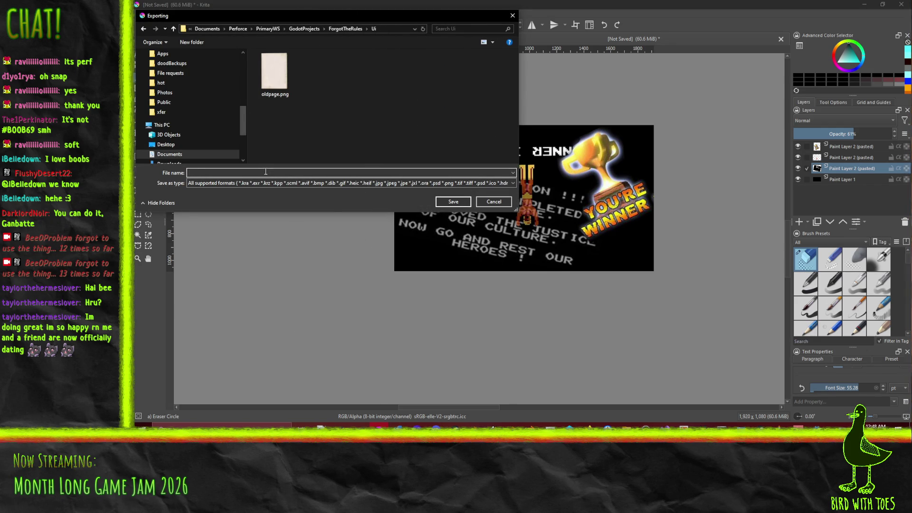
type("win.png")
key("Return")
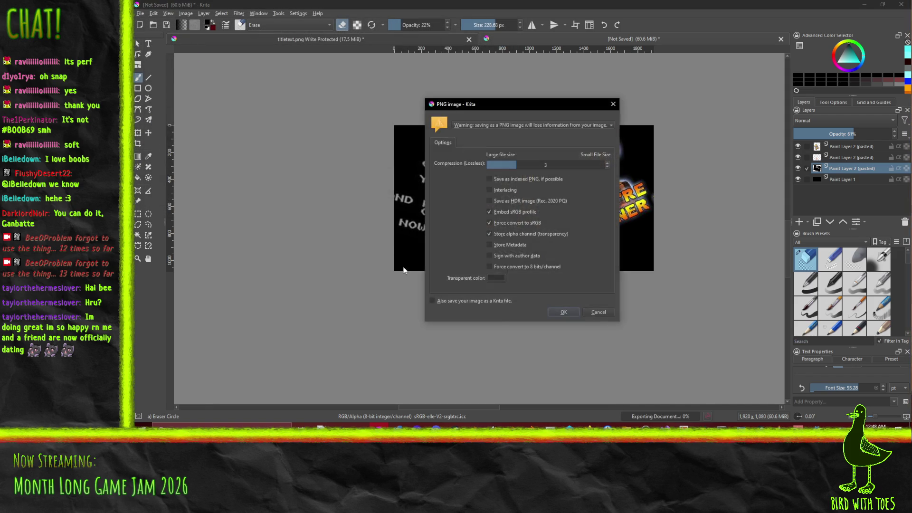
left_click(566, 312)
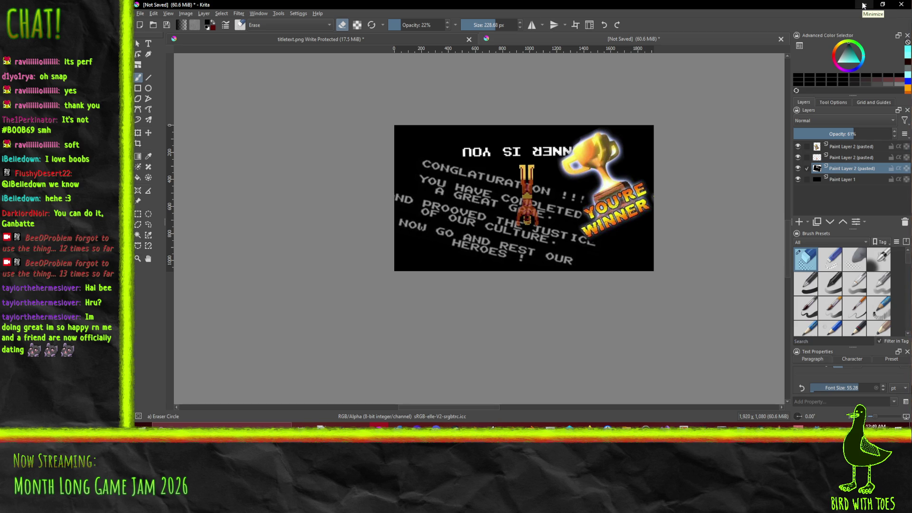
scroll(721, 119, "up", 2)
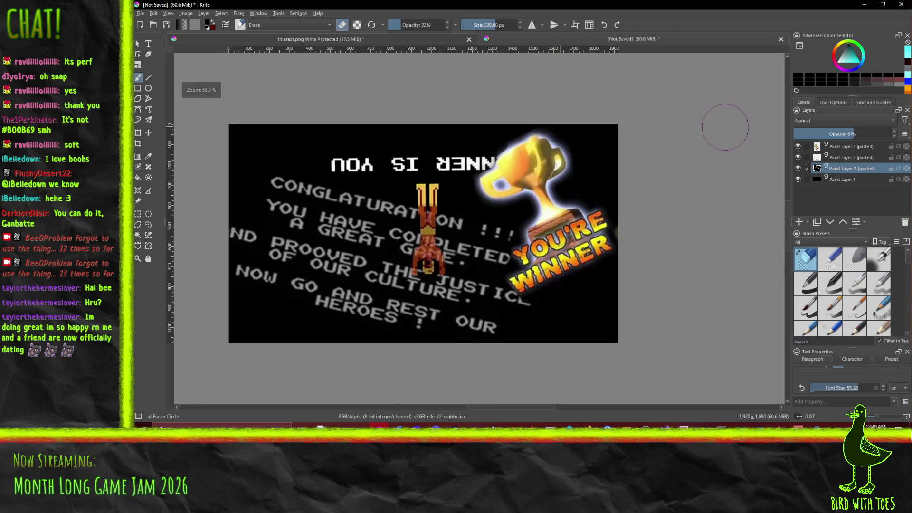
left_click(859, 8)
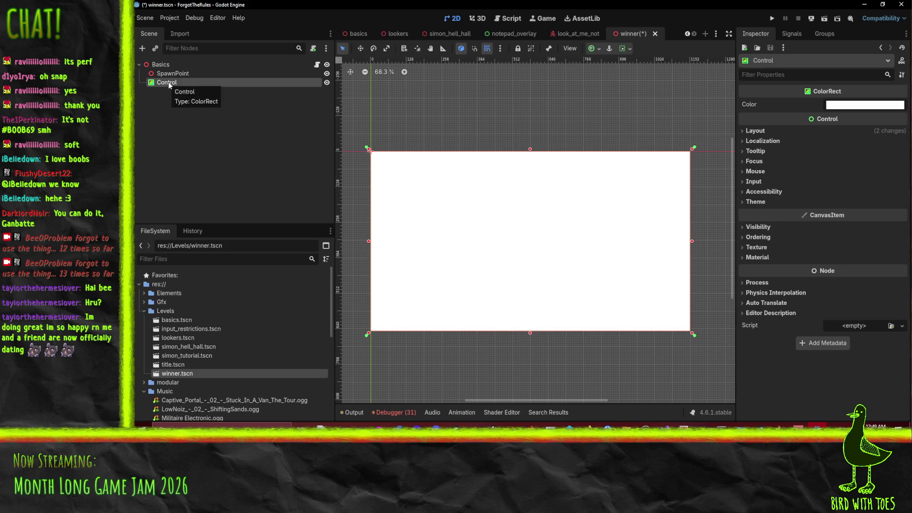
Change the Control node to a TextureRect anchored to Full Rect.
right_click(169, 84)
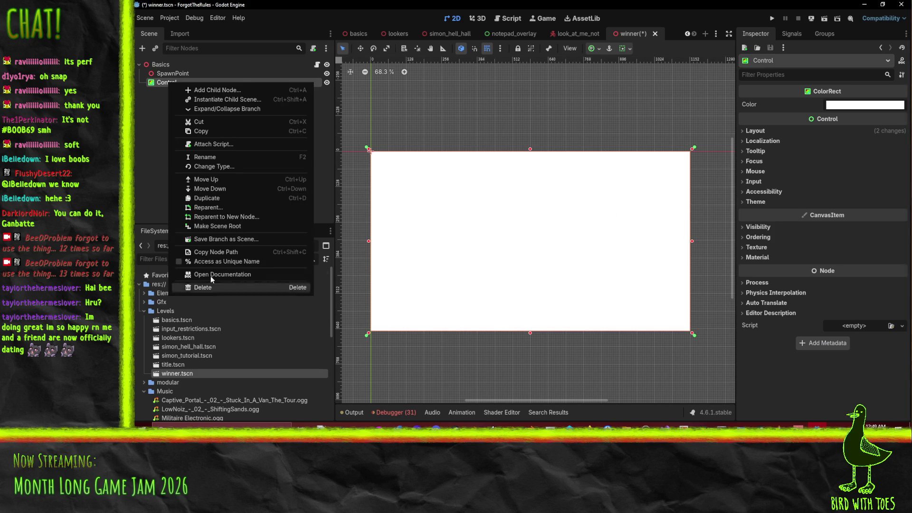
left_click(227, 167)
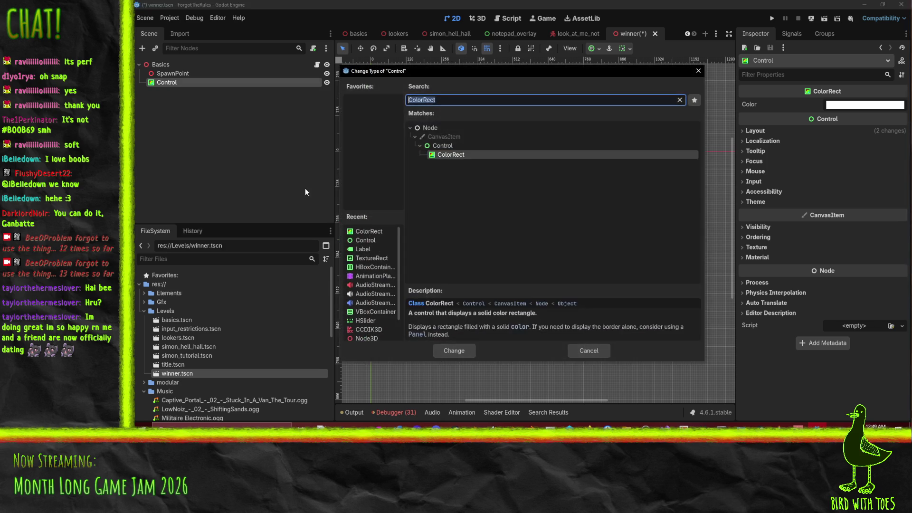
type("tex")
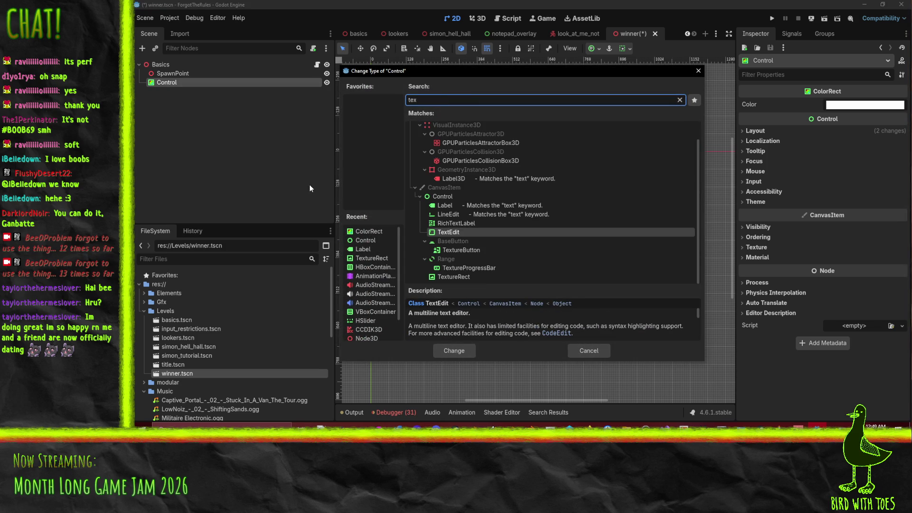
left_click(473, 277)
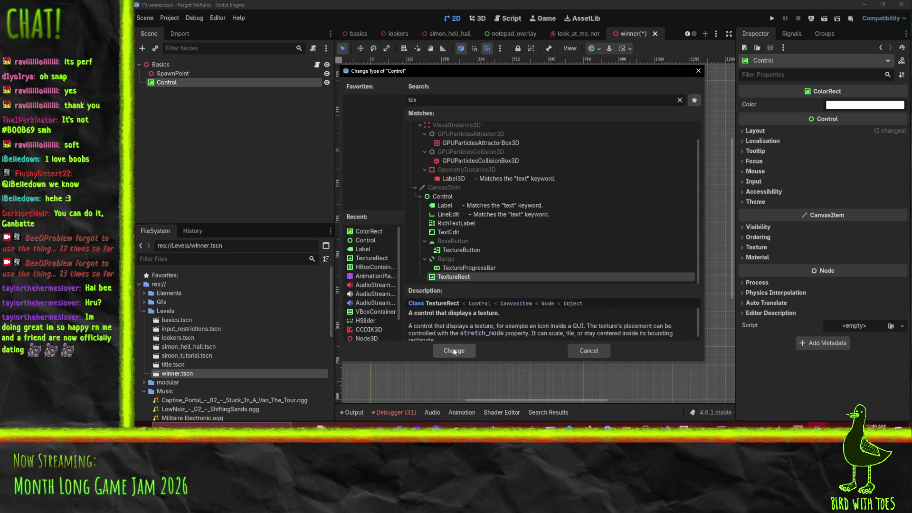
left_click(455, 352)
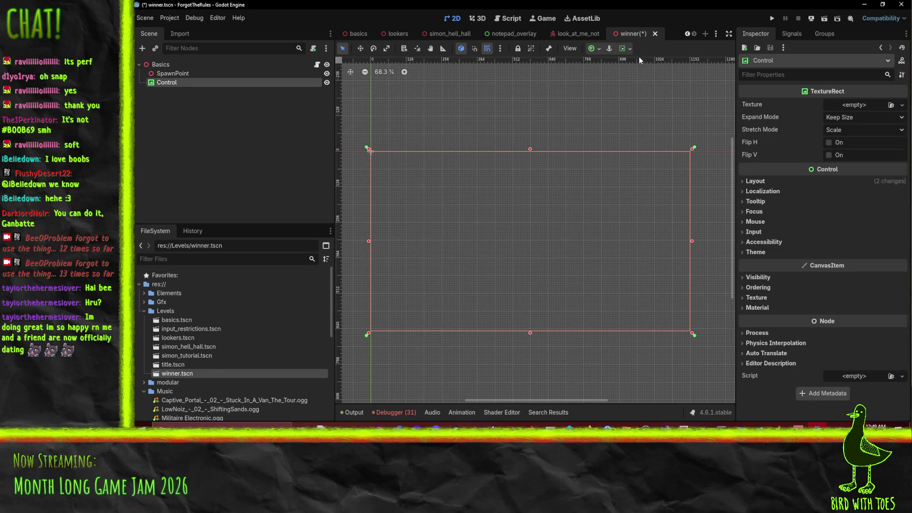
left_click(630, 49)
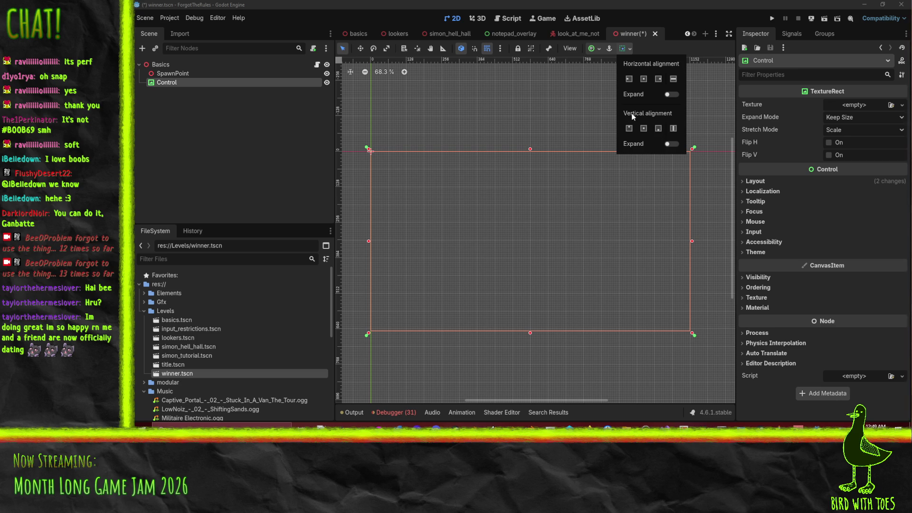
left_click(526, 108)
left_click(598, 49)
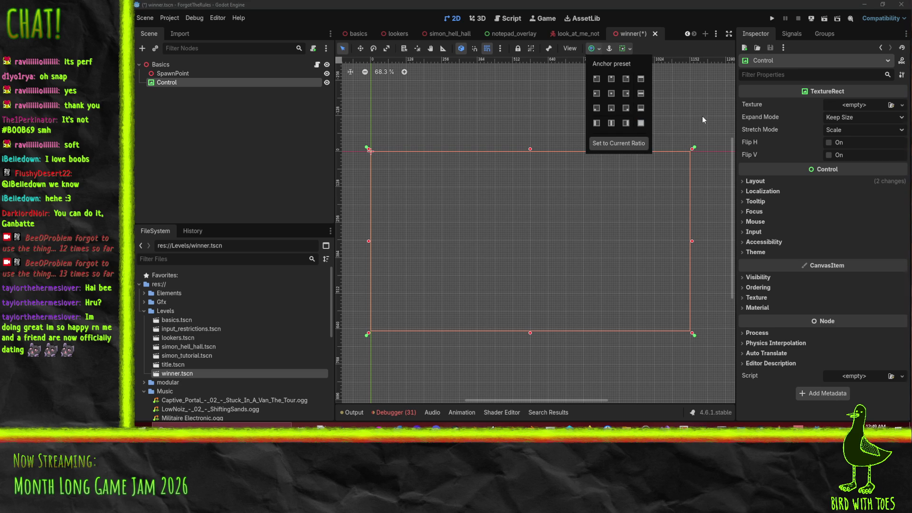
left_click(641, 125)
Quick-load win.png as the TextureRect's texture.
left_click(903, 105)
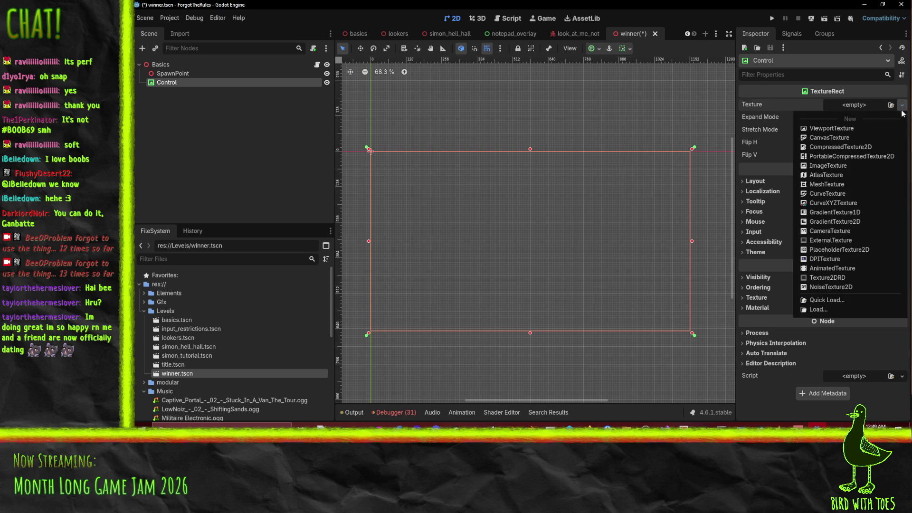
left_click(826, 300)
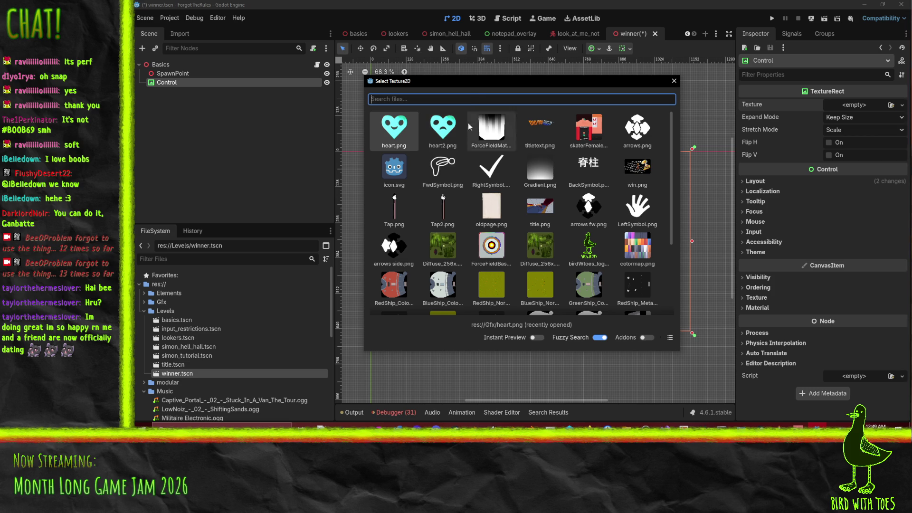
type("w")
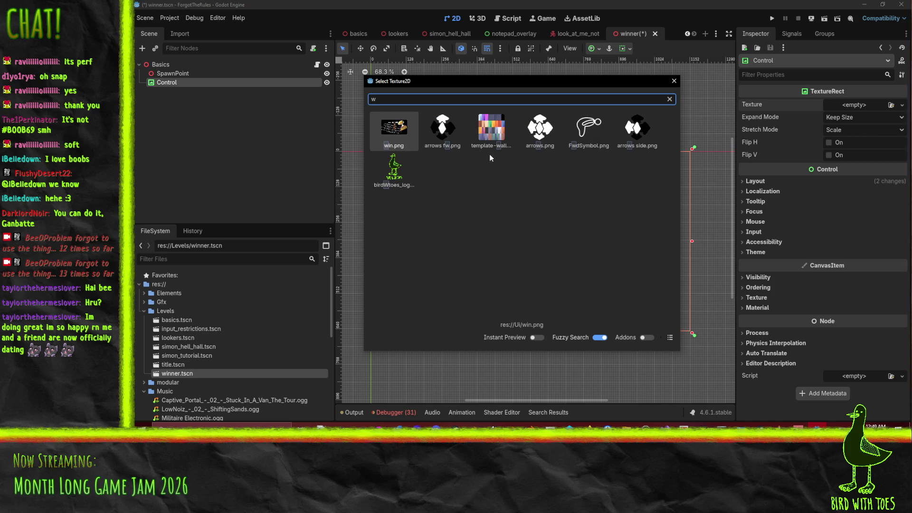
double_click(394, 129)
scroll(463, 148, "down", 6)
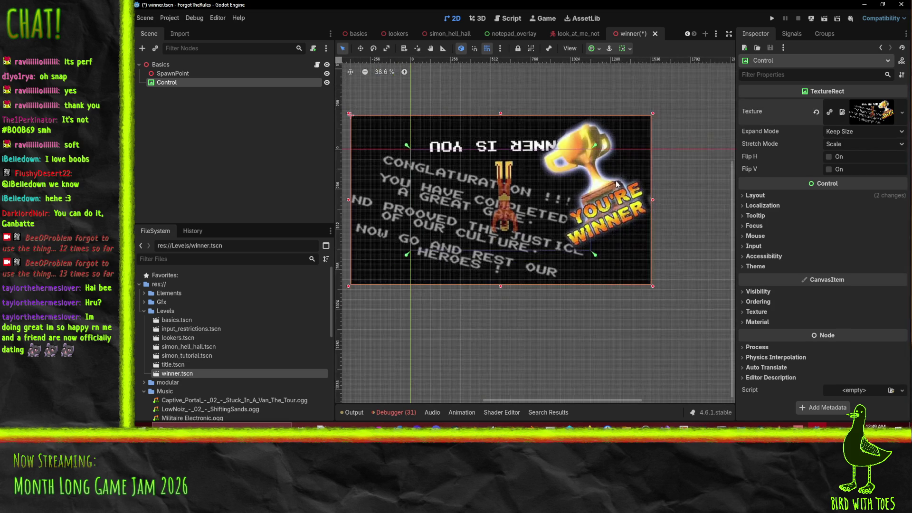
Set the win-screen TextureRect's expand mode to Fit Width Proportional and save winner.tscn.
scroll(608, 183, "left", 2)
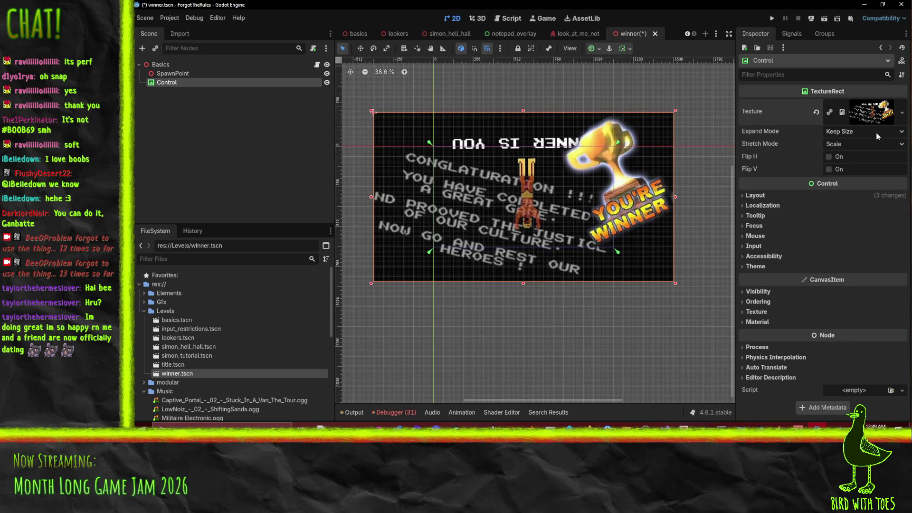
left_click(876, 133)
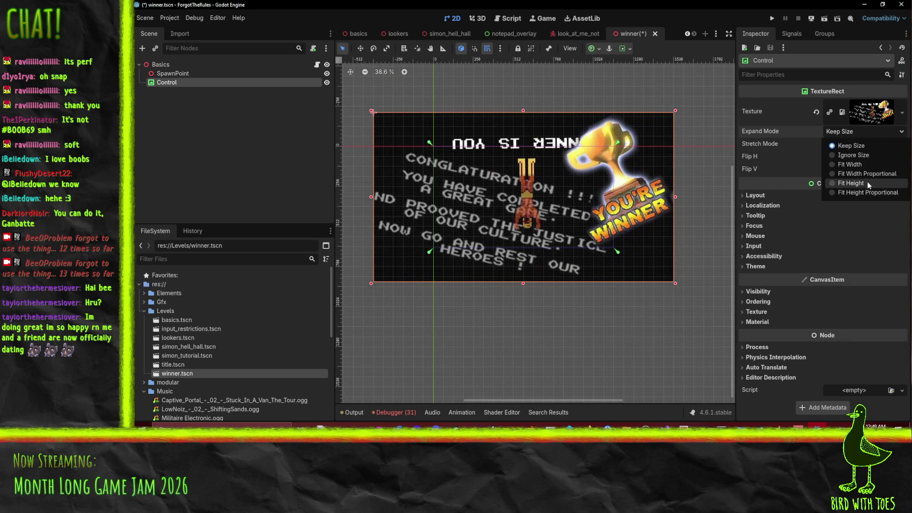
left_click(837, 143)
left_click(834, 131)
left_click(872, 174)
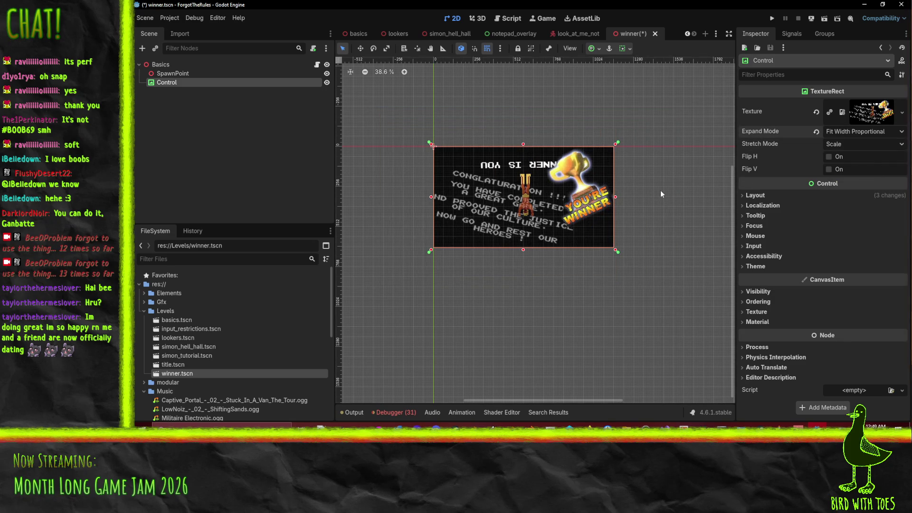
scroll(661, 194, "up", 2)
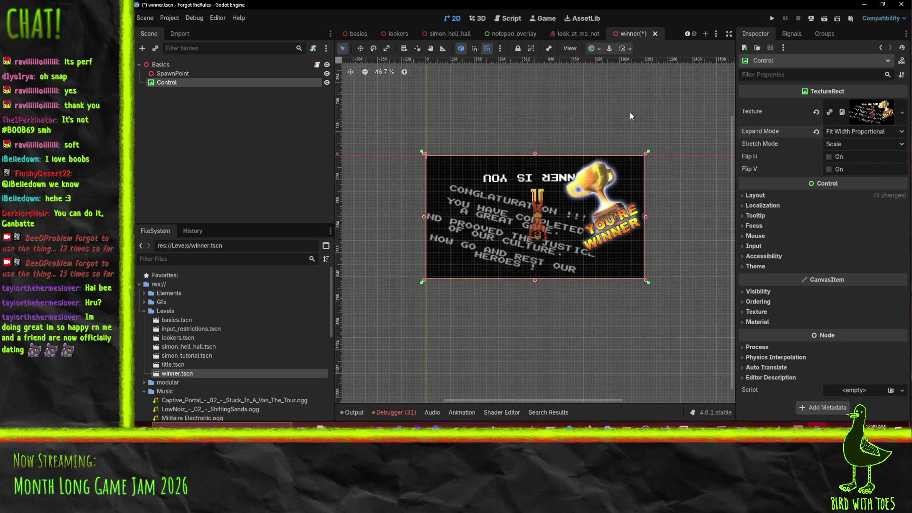
key("ctrl+s")
Give the TextureRect Z Index 30, save the scene again, and recenter the canvas view.
scroll(522, 110, "down", 1)
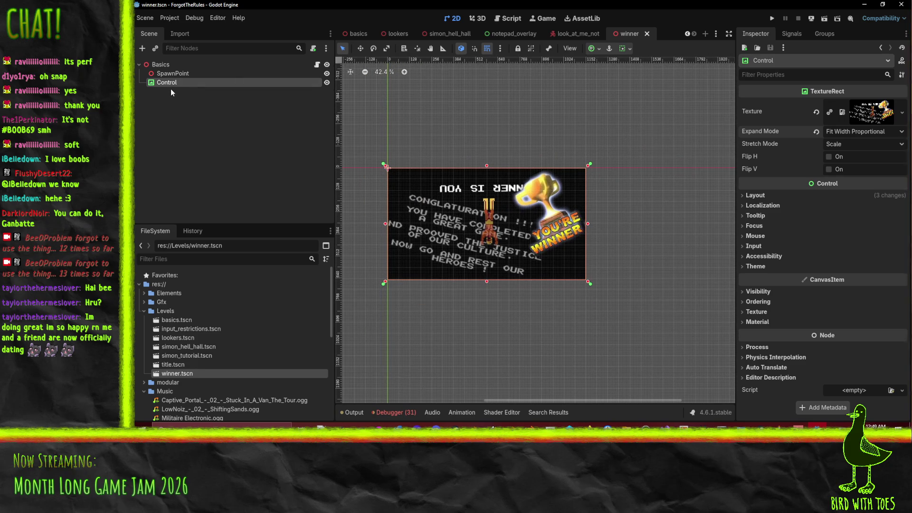
left_click(759, 302)
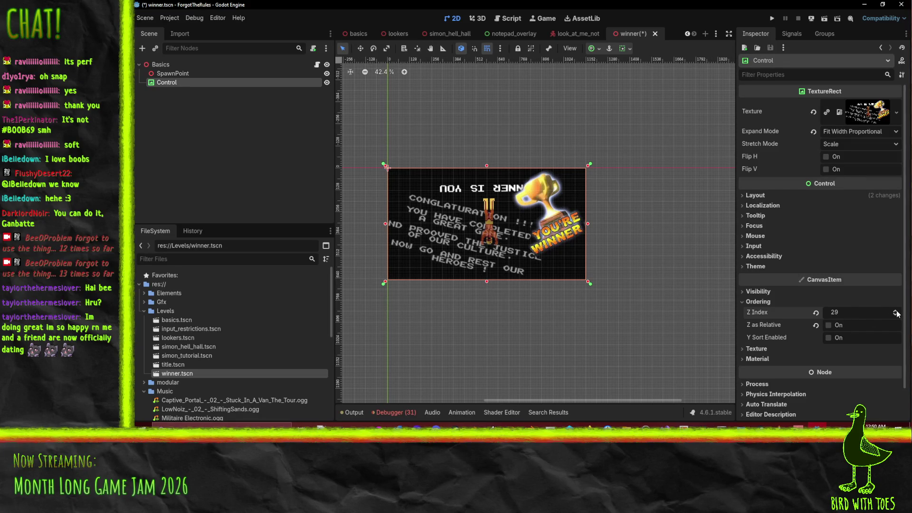
key("ctrl+s")
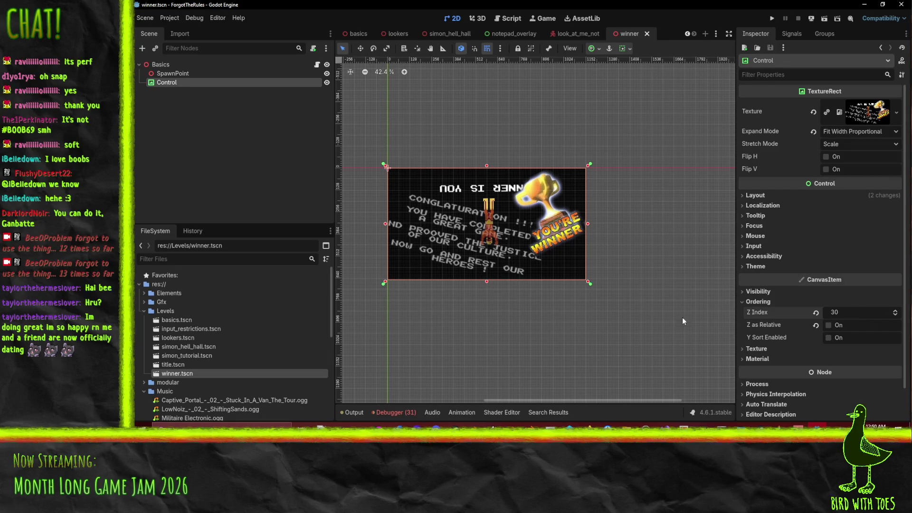
mouse_move(766, 317)
left_click_drag(644, 137, 642, 156)
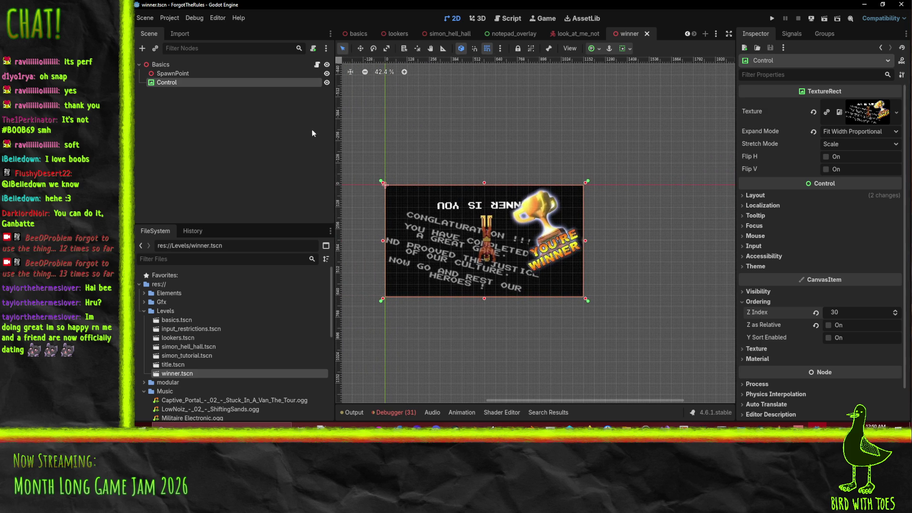
Close the look_at_me_not, notepad_overlay, simon_hell_hall and lookers scene tabs, then open gameplay.
mouse_move(400, 34)
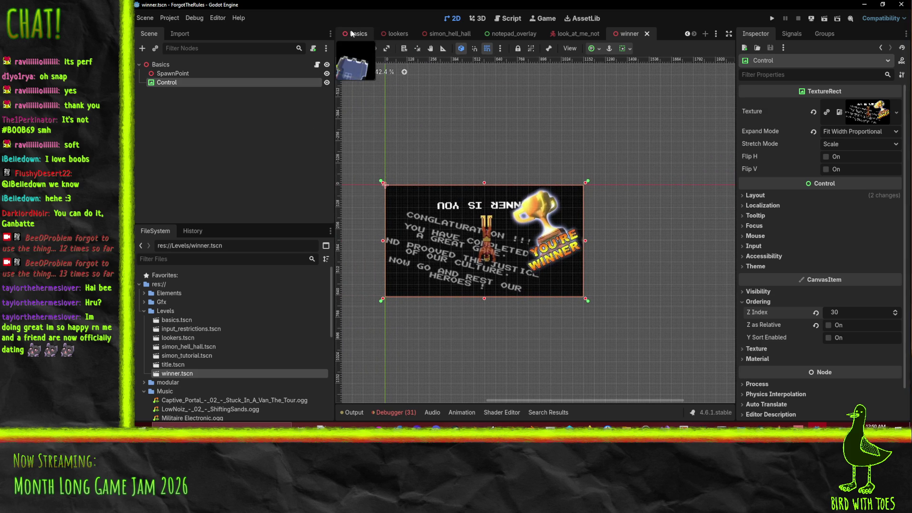
left_click(353, 34)
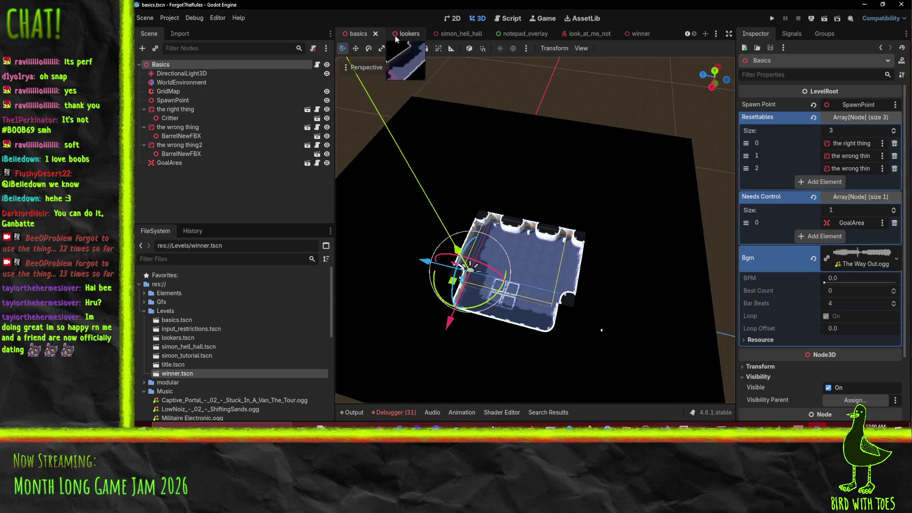
left_click(613, 36)
left_click(609, 34)
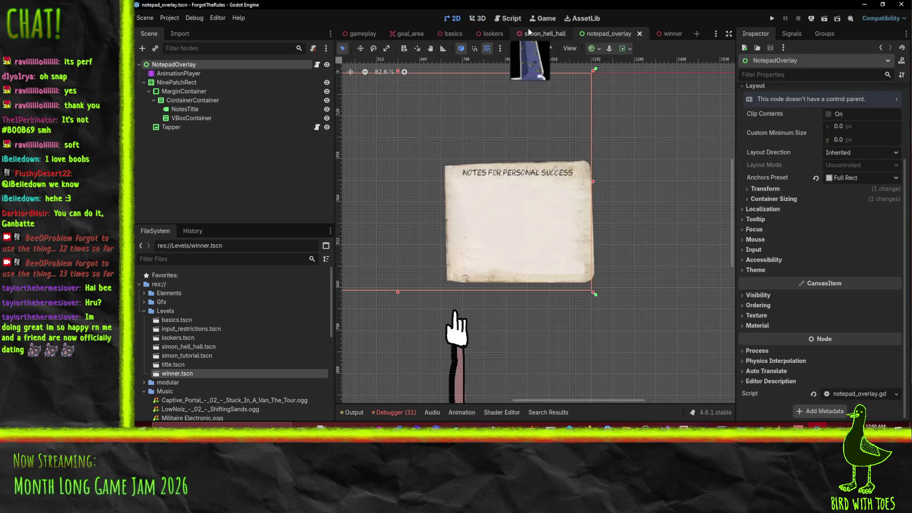
left_click(639, 34)
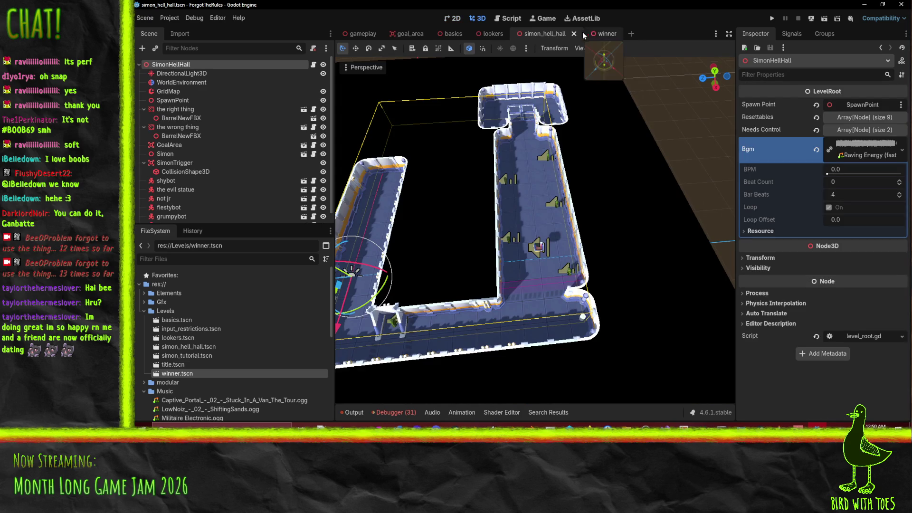
left_click(577, 34)
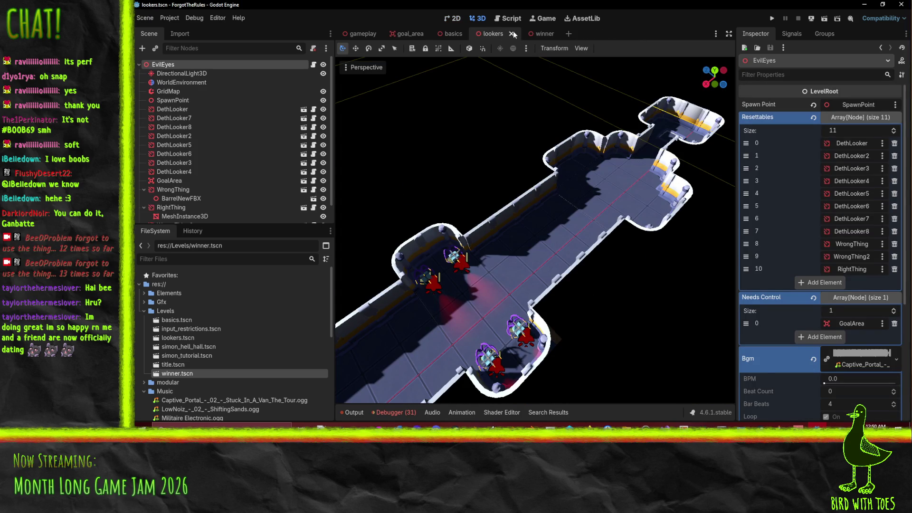
left_click(513, 33)
left_click(409, 34)
Add winner.tscn's path as the sixth GameControl Levels entry and save the gameplay scene.
left_click(362, 34)
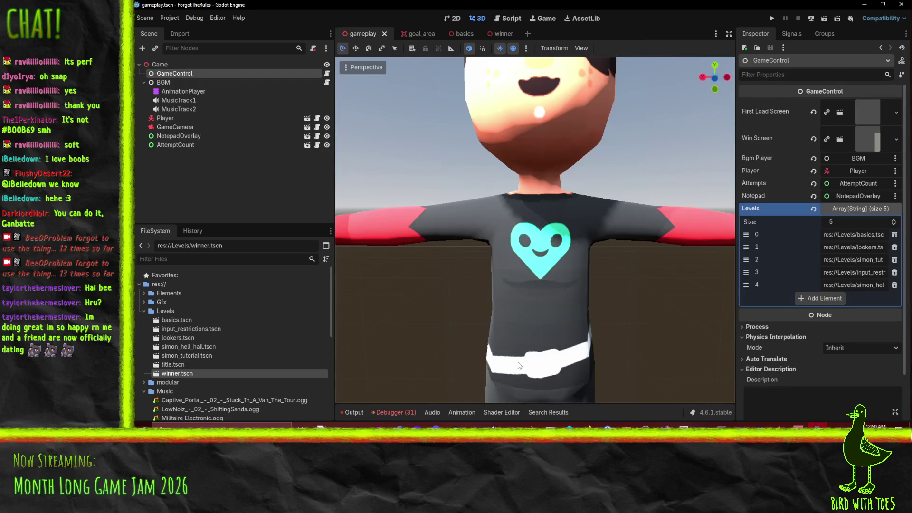
scroll(519, 365, "down", 5)
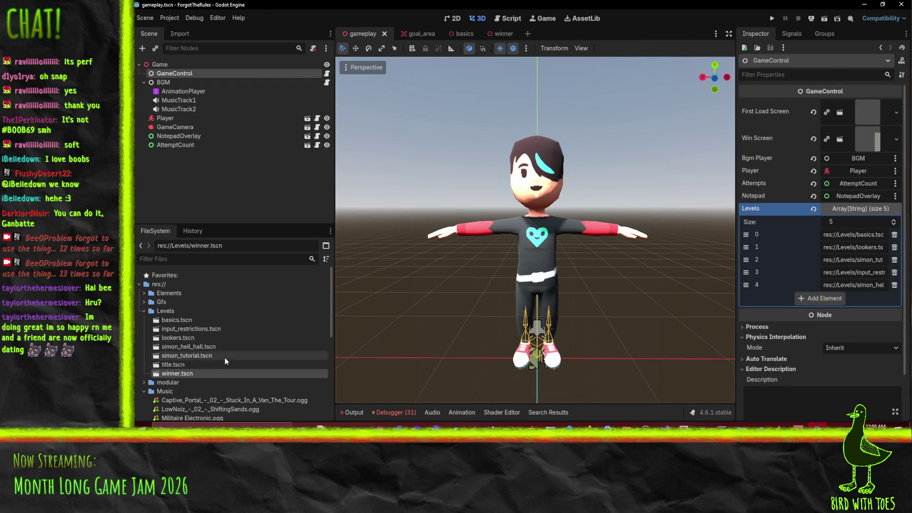
mouse_move(223, 374)
left_mouse_down()
mouse_move(228, 365)
mouse_move(807, 294)
mouse_move(816, 302)
left_mouse_up()
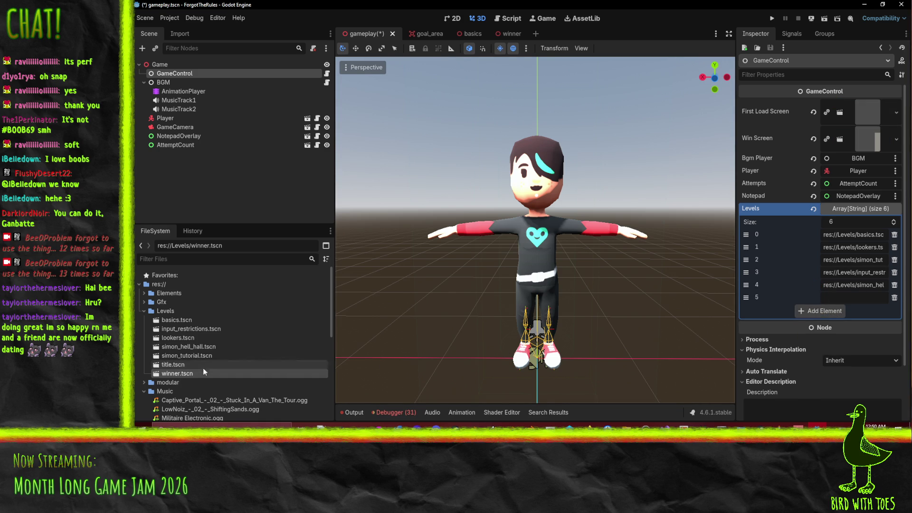
right_click(196, 374)
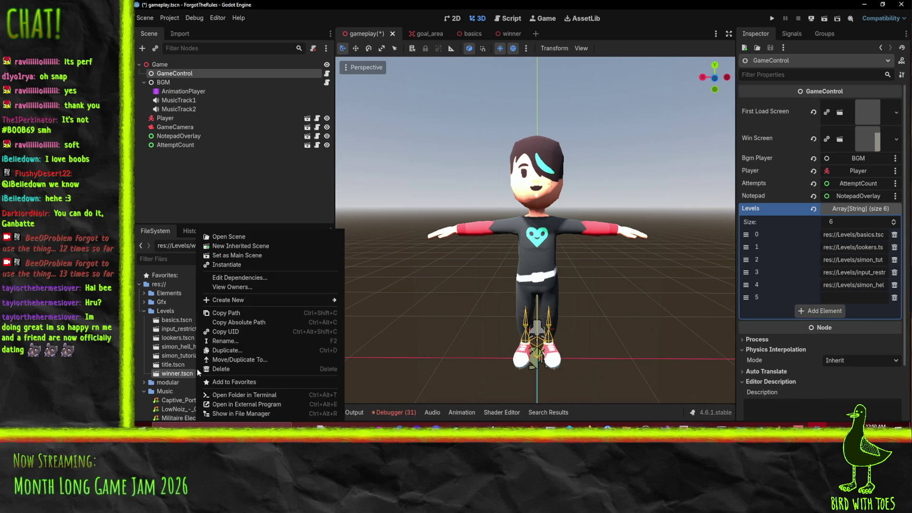
left_click(252, 316)
left_click(844, 297)
type("res://Levels/winner.tscn")
key("ctrl+s")
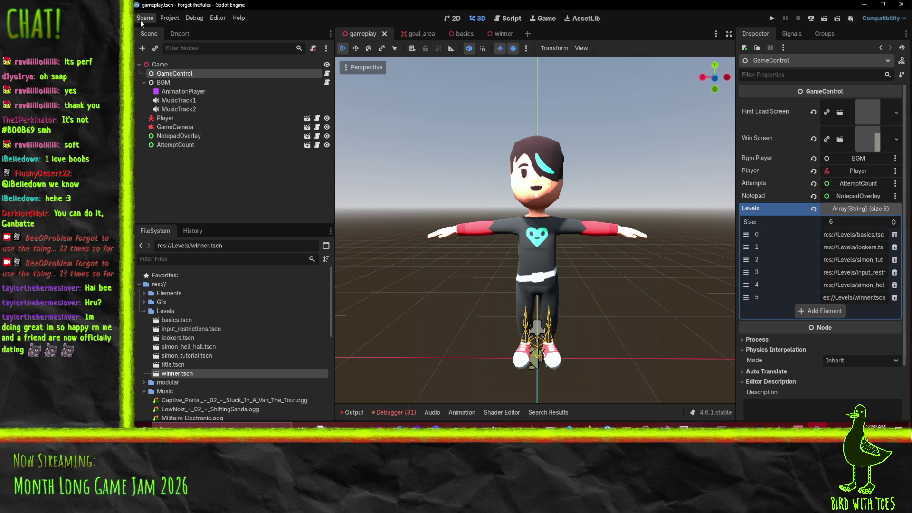
left_click(142, 19)
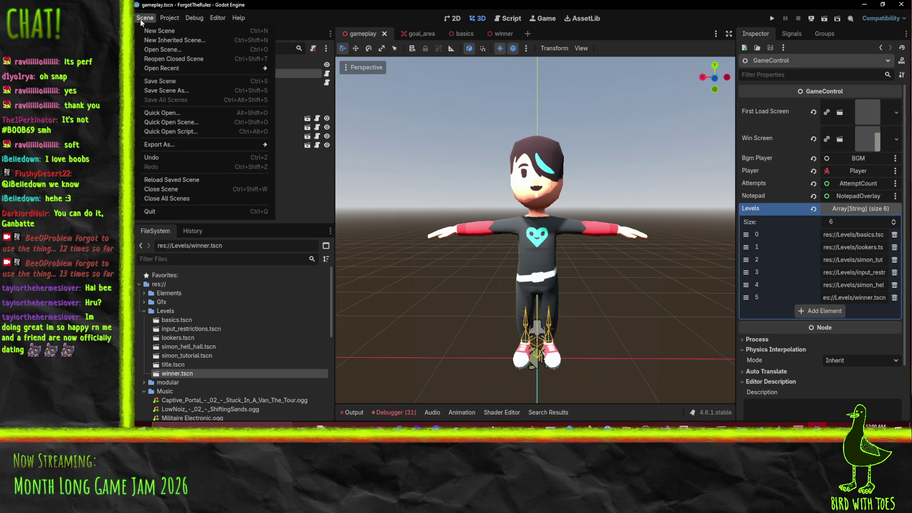
Export the Web (Runnable) build as index.html, overwriting the old file.
mouse_move(177, 16)
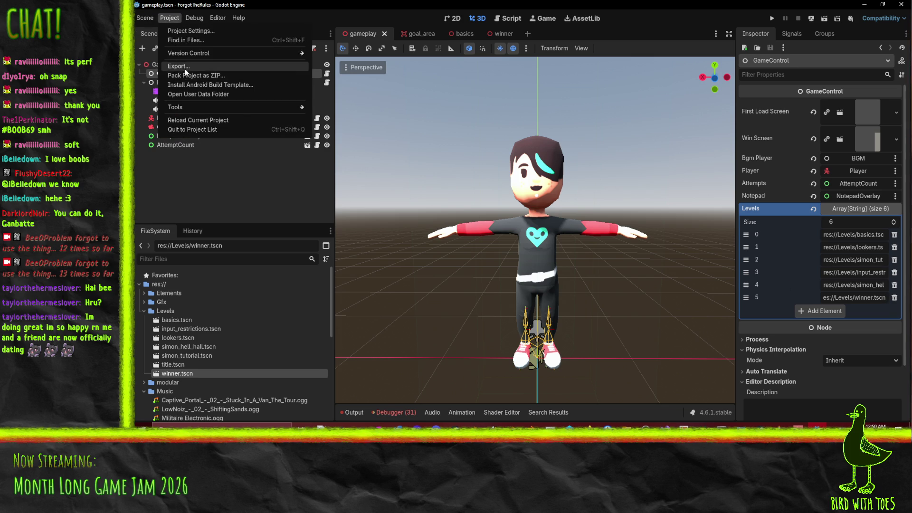
left_click(178, 66)
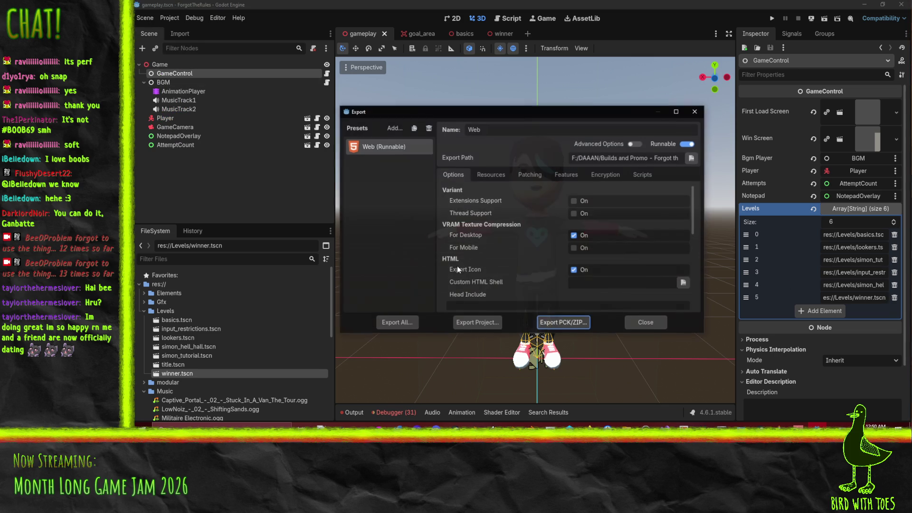
left_click(478, 325)
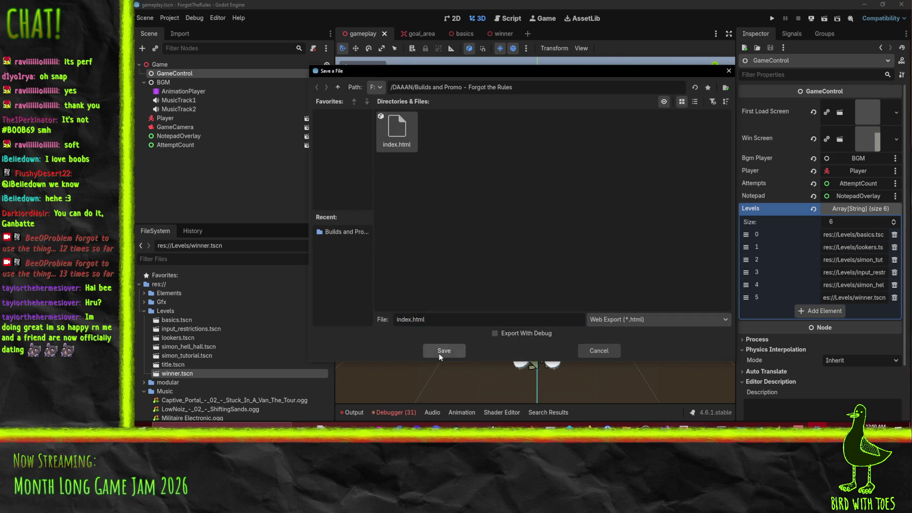
left_click(440, 356)
left_click(478, 235)
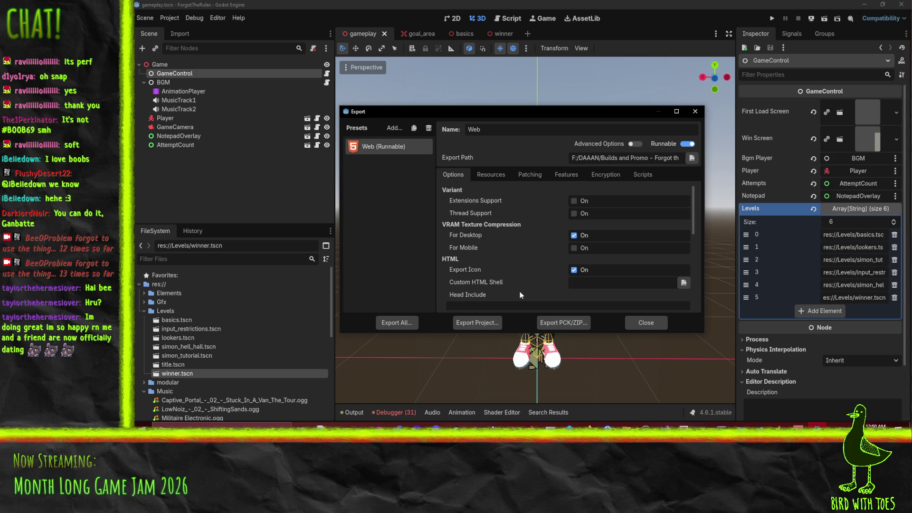
left_click(695, 112)
Check the debugger's error list after the export.
left_click(394, 412)
scroll(523, 380, "down", 3)
scroll(613, 380, "up", 5)
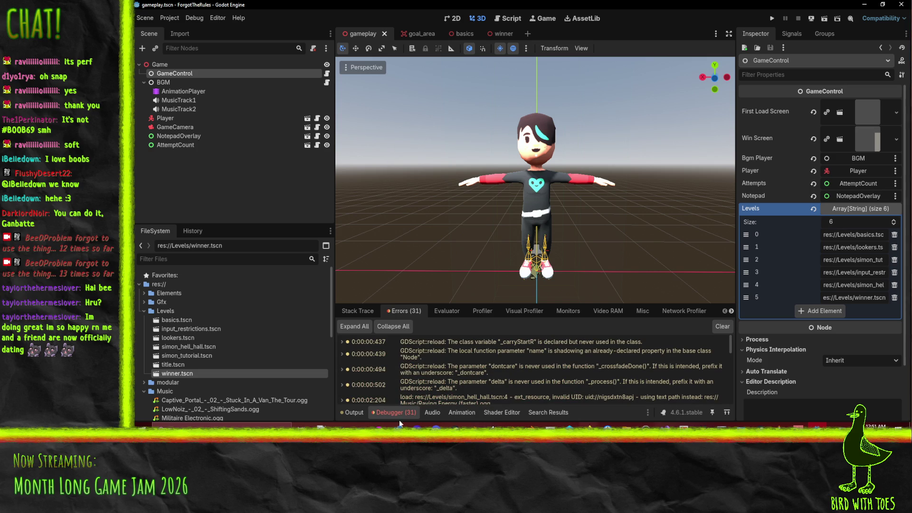
Bring the Godot_v4.6.1-stable_mono_win64 folder forward in File Explorer, hiding the Fonts folder window.
mouse_move(627, 426)
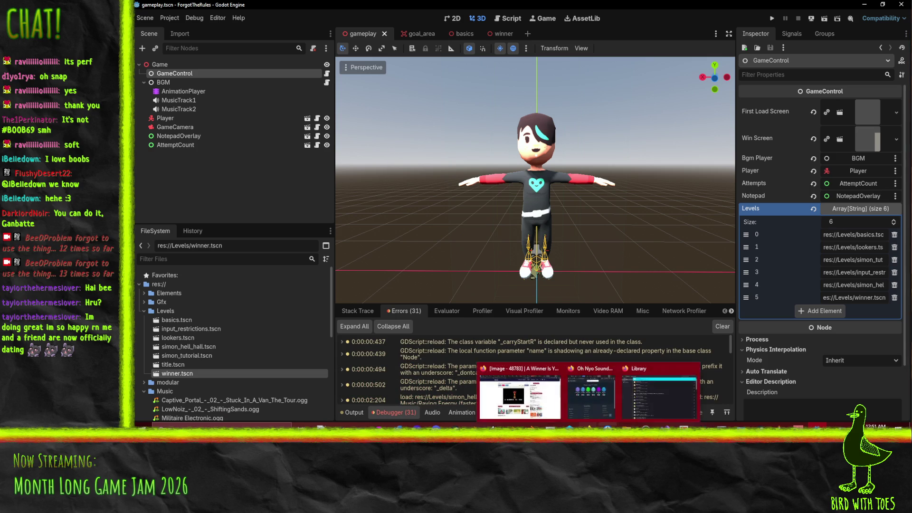
left_click(540, 395)
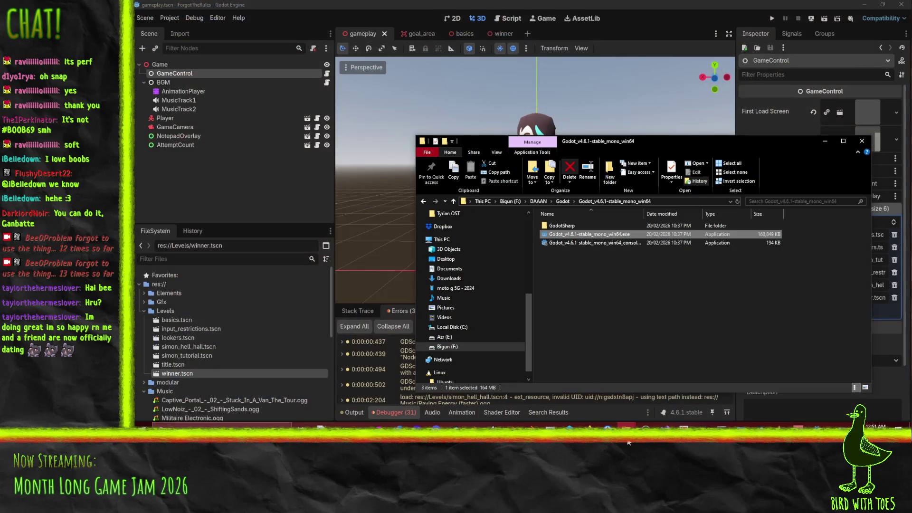
mouse_move(626, 426)
left_click(727, 390)
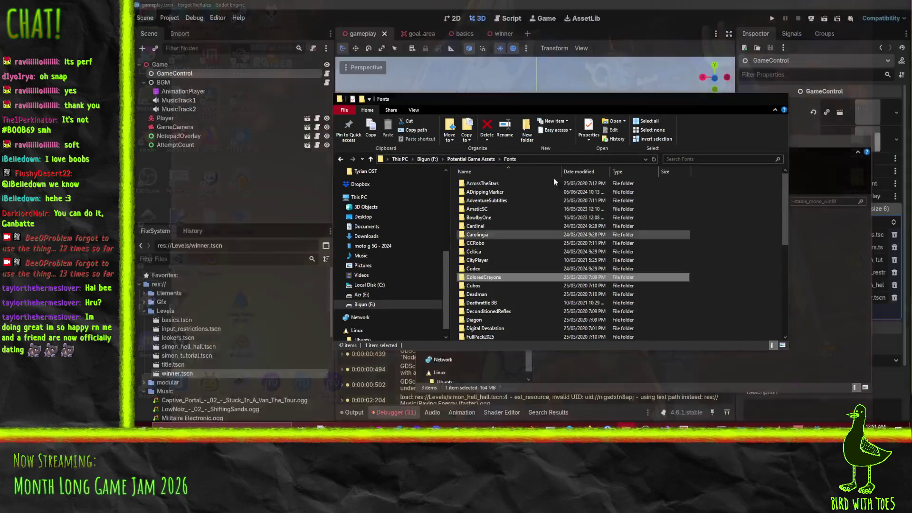
left_click(780, 98)
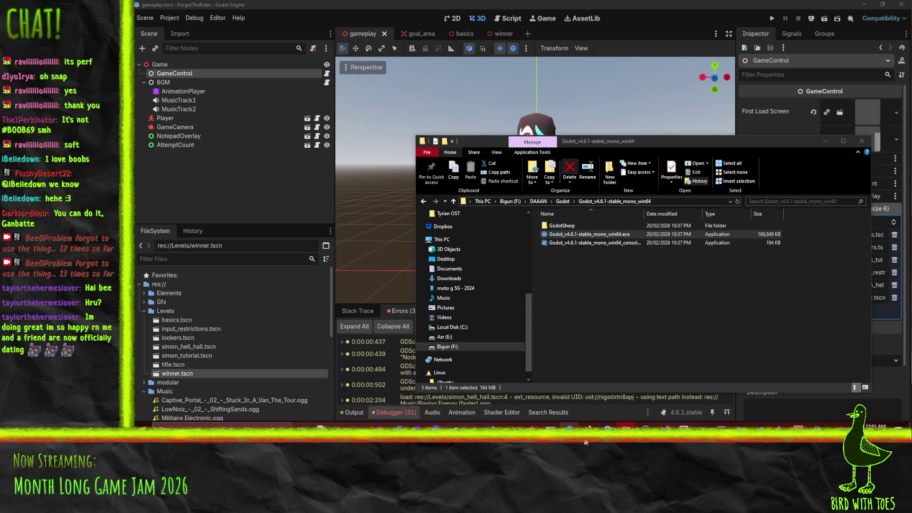
Bring Firefox forward on the 'Did you forget the rules' tab and open Edit game, scrolled to Uploads.
mouse_move(589, 426)
left_click(521, 397)
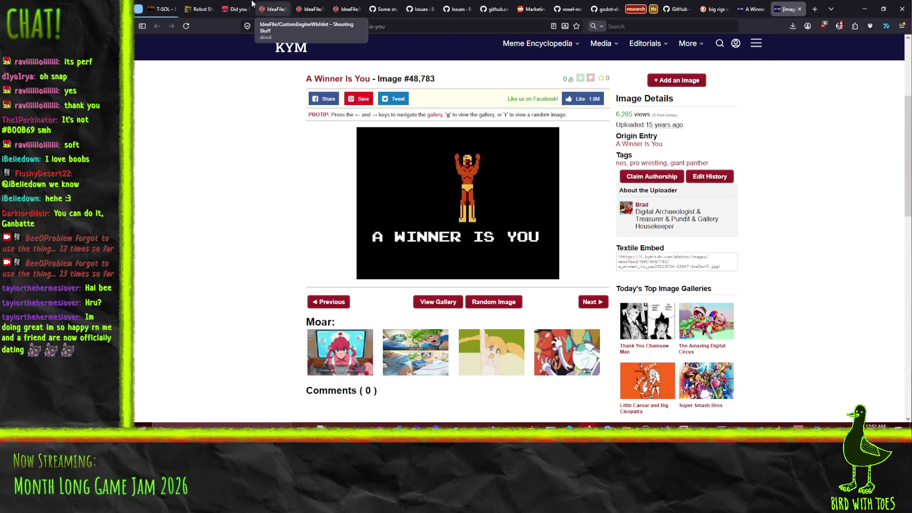
left_click(235, 9)
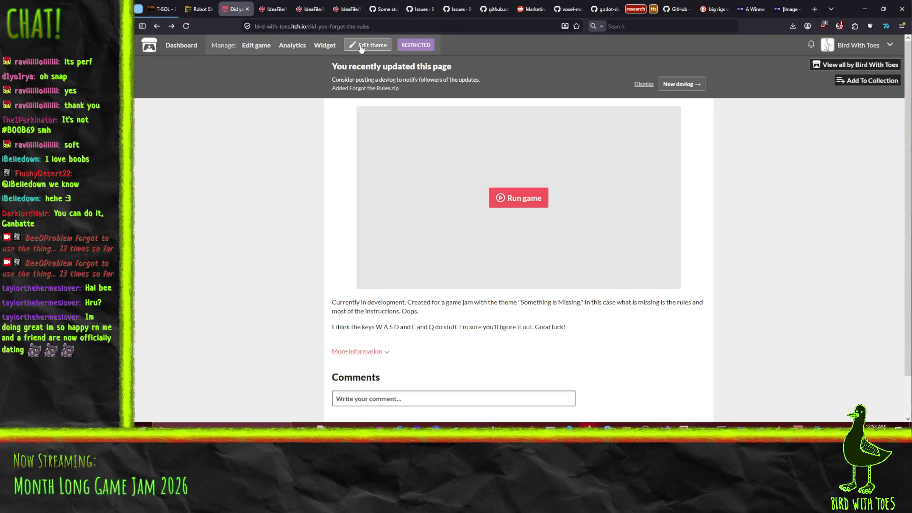
left_click(380, 45)
left_click(256, 48)
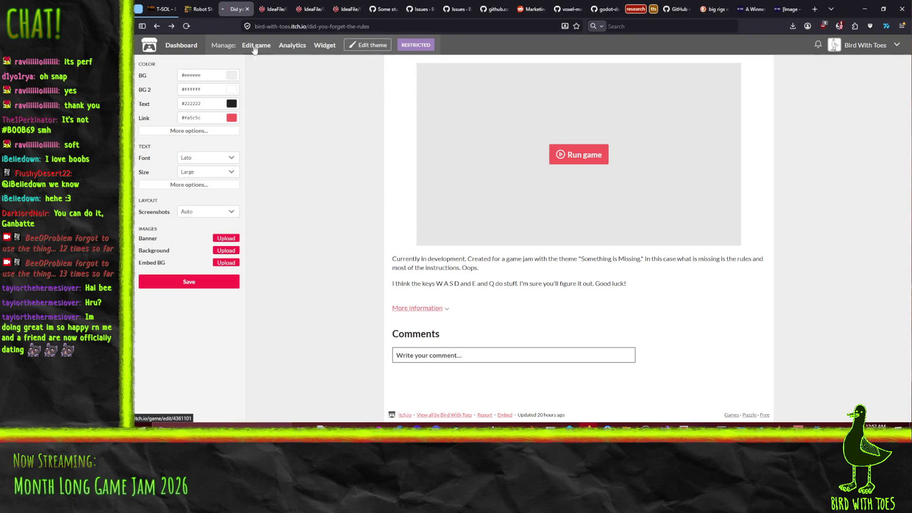
scroll(304, 173, "down", 5)
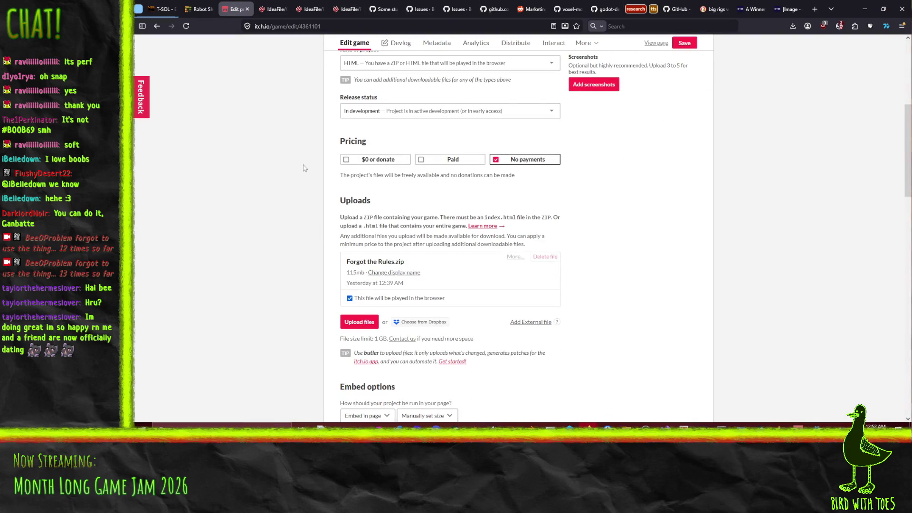
scroll(305, 167, "down", 2)
scroll(274, 217, "up", 1)
Upload Forgot the Rules.zip as the game's new build and open Calculator.
left_click(356, 239)
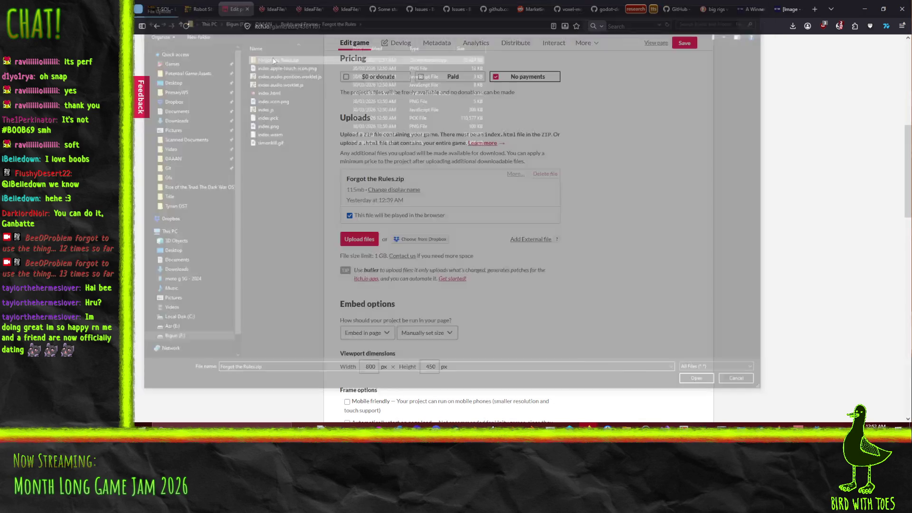
double_click(273, 57)
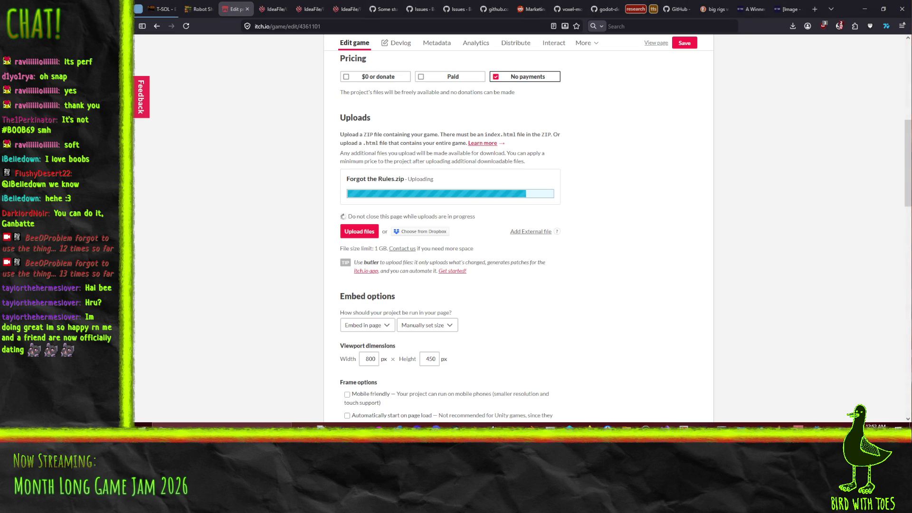
key("XF86Calculator")
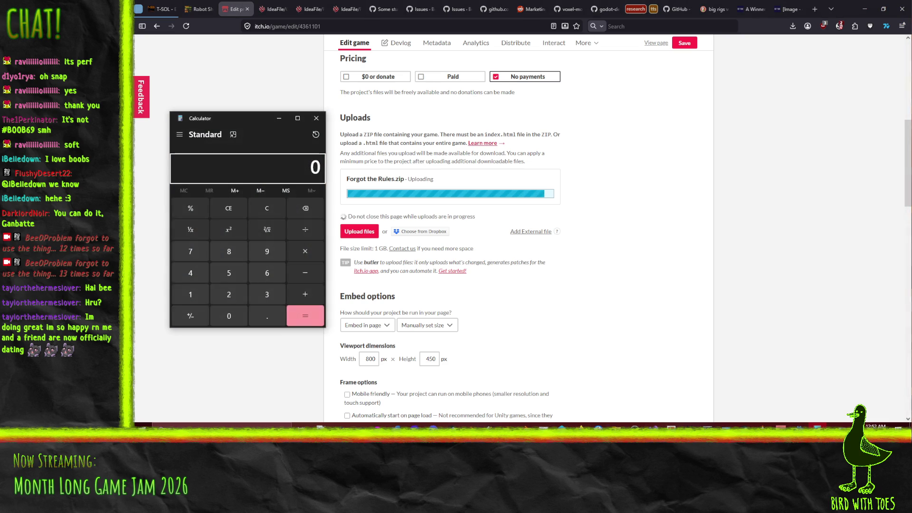
Calculate 800 × 1.5 and 450 × 1.5 in the calculator.
left_click(227, 259)
double_click(219, 317)
left_click(306, 251)
left_click(179, 287)
key("period")
left_click(229, 272)
left_click(298, 318)
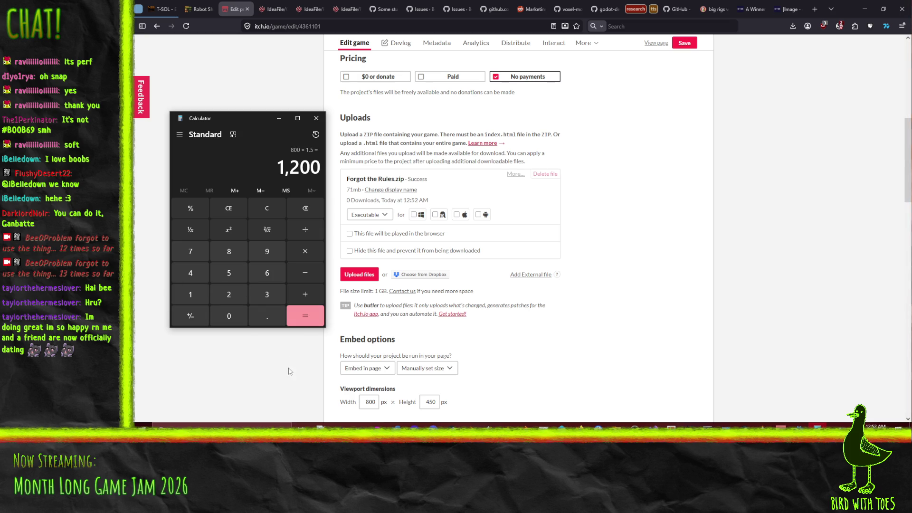
left_click(190, 273)
left_click(229, 272)
left_click(229, 316)
left_click(305, 250)
left_click(192, 294)
left_click(267, 316)
left_click(229, 273)
left_click(313, 318)
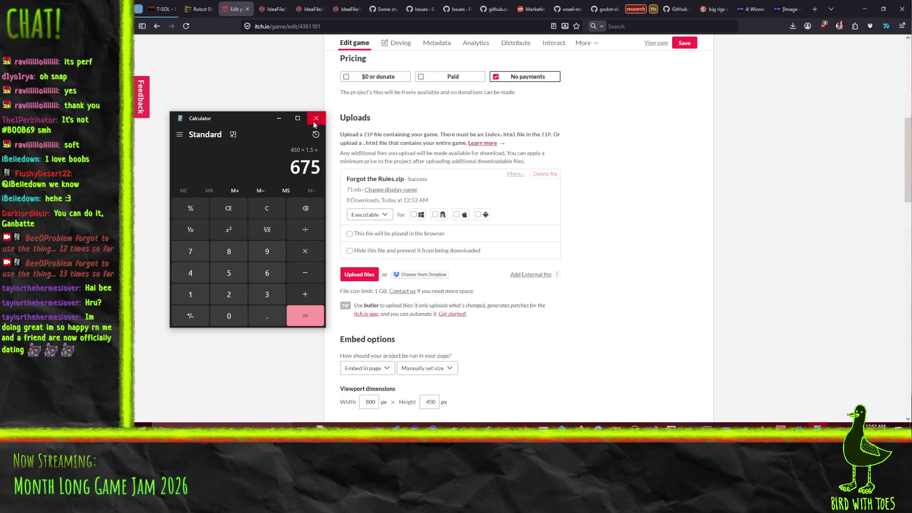
Clear the calculator and compute 450 × 1.25.
left_click(258, 212)
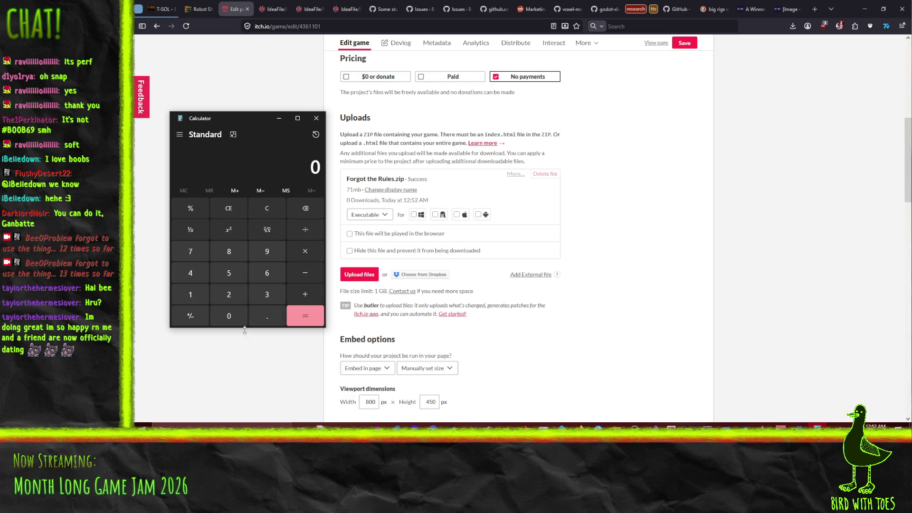
left_click(197, 281)
left_click(218, 280)
left_click(223, 314)
key("asterisk")
left_click(191, 295)
left_click(267, 316)
left_click(230, 298)
left_click(229, 273)
left_click(302, 318)
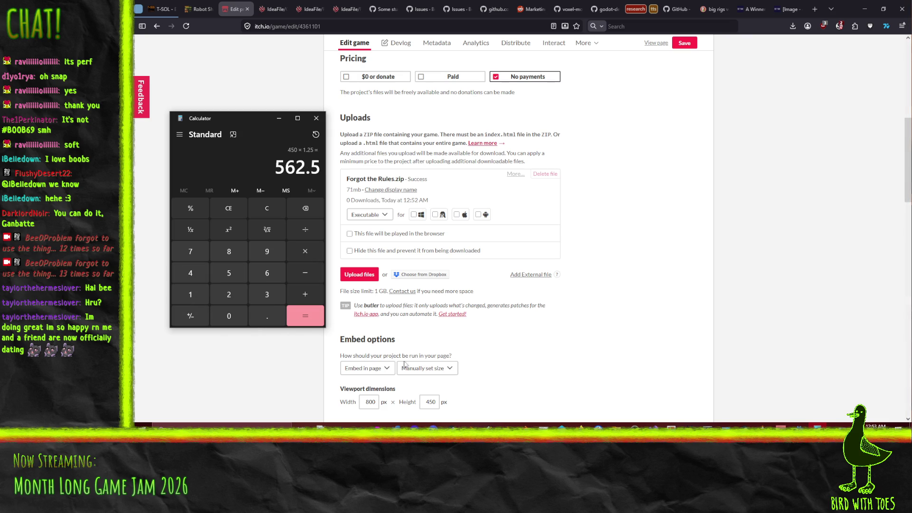
Set the embed viewport height to 562.
double_click(434, 405)
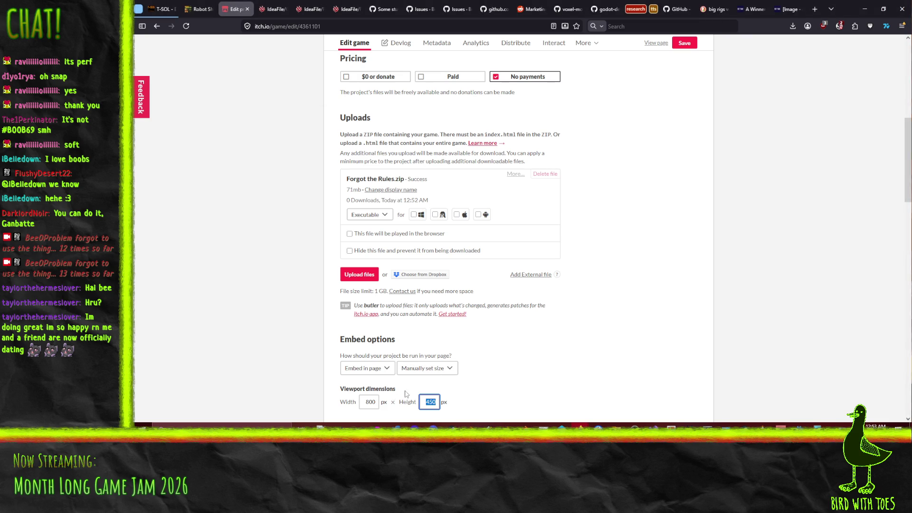
type("564")
key("BackSpace")
scroll(341, 364, "down", 3)
Compute the width as 800 × 1.25 in the calculator.
left_click(818, 425)
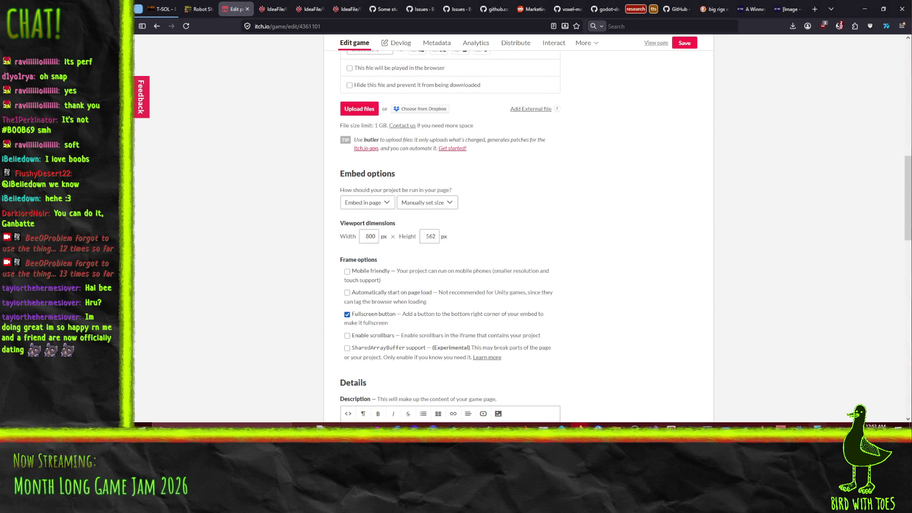
left_click(229, 251)
double_click(235, 311)
left_click(305, 251)
left_click(190, 294)
left_click(268, 316)
left_click(229, 294)
left_click(229, 273)
left_click(303, 318)
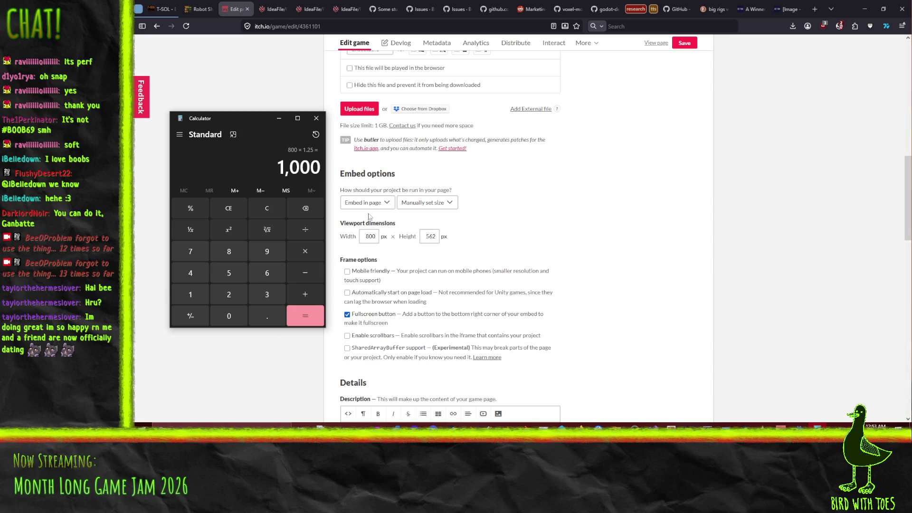
Set the embed viewport width to 1000.
left_click(361, 237)
key("Delete")
type("10")
left_click(274, 244)
scroll(308, 274, "down", 6)
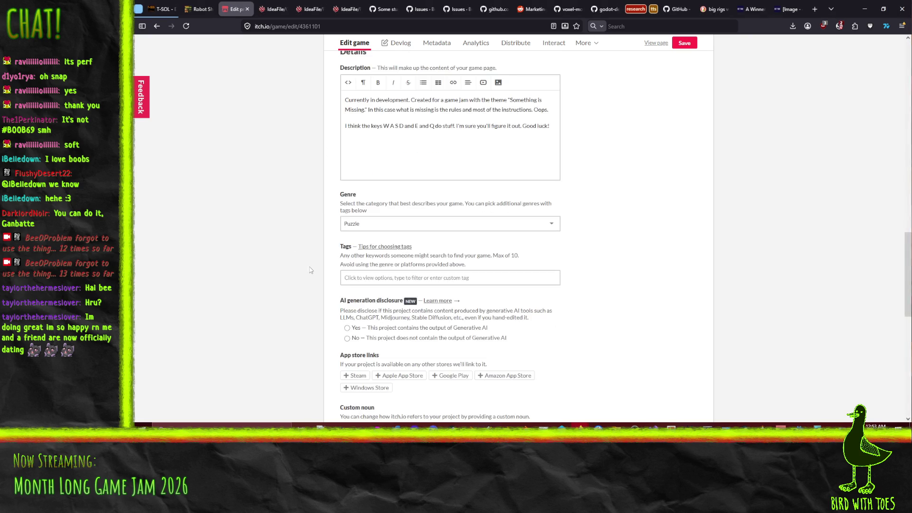
scroll(314, 253, "up", 2)
scroll(314, 253, "up", 2)
Save the game settings, view its public page, and launch the embedded game.
left_click(685, 43)
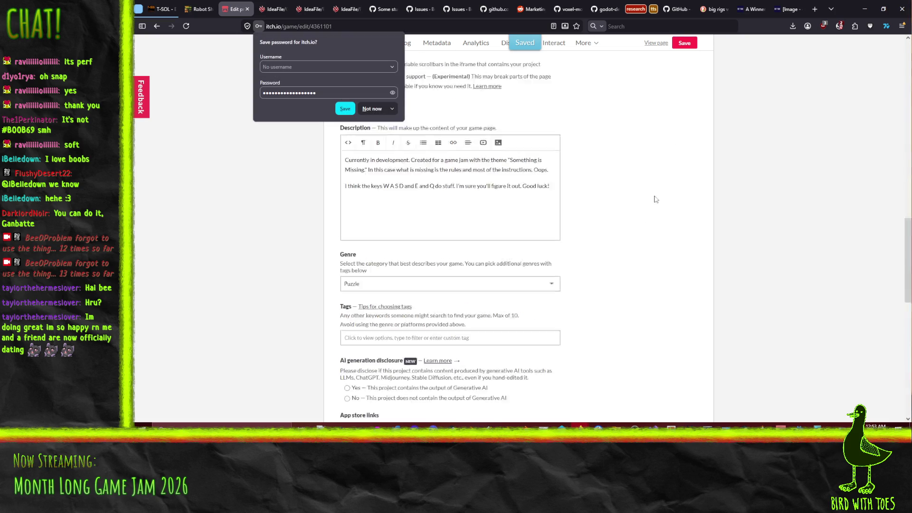
left_click(656, 85)
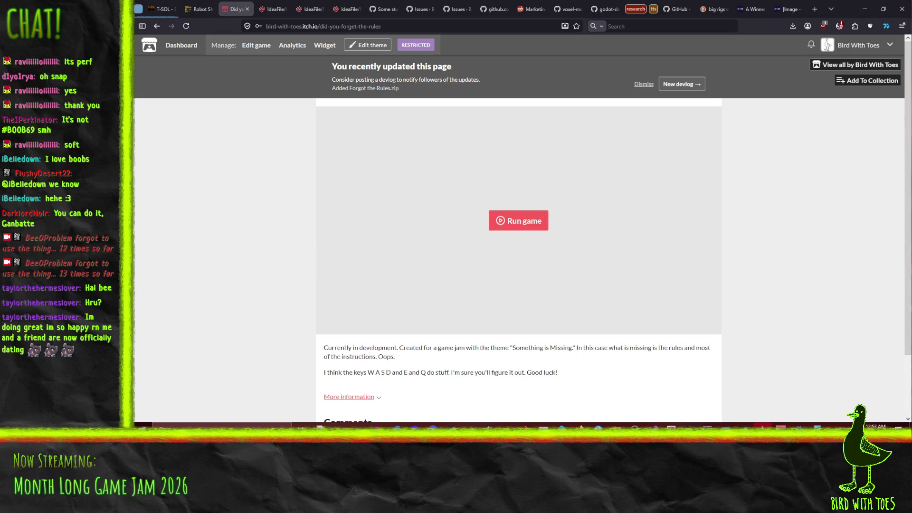
left_click(500, 226)
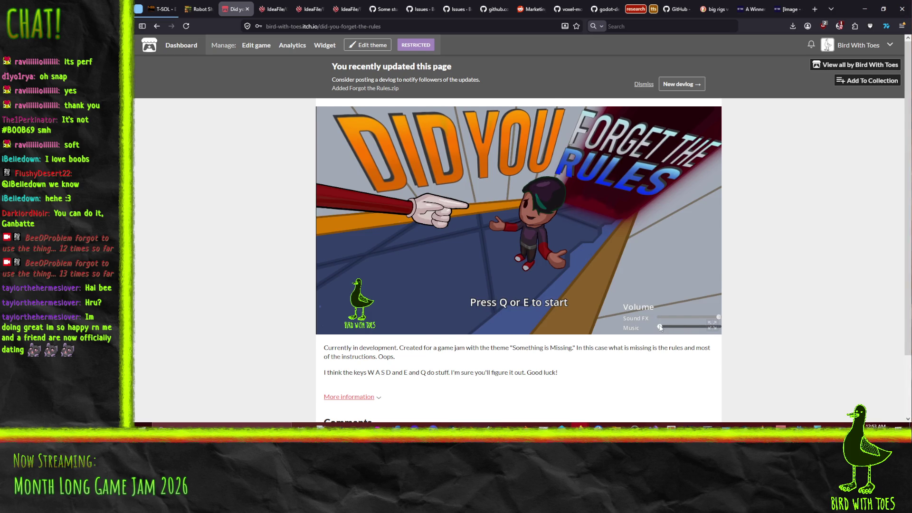
Turn down the game's music, start and play it, then switch to the Robot Shooter page.
left_click_drag(685, 330, 674, 328)
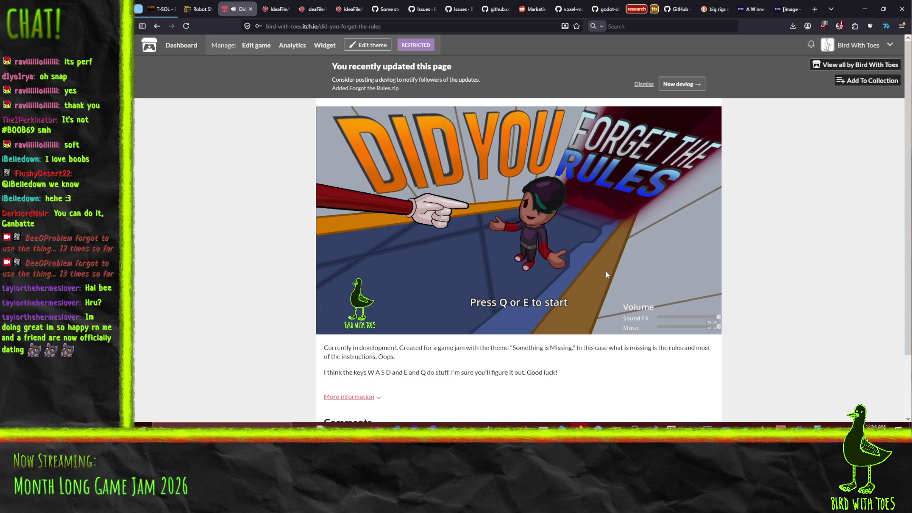
key("e")
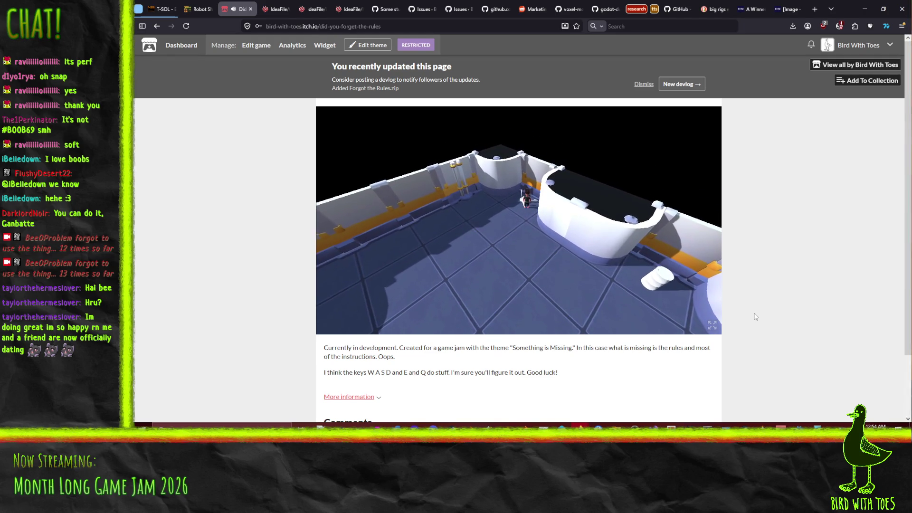
left_click(197, 9)
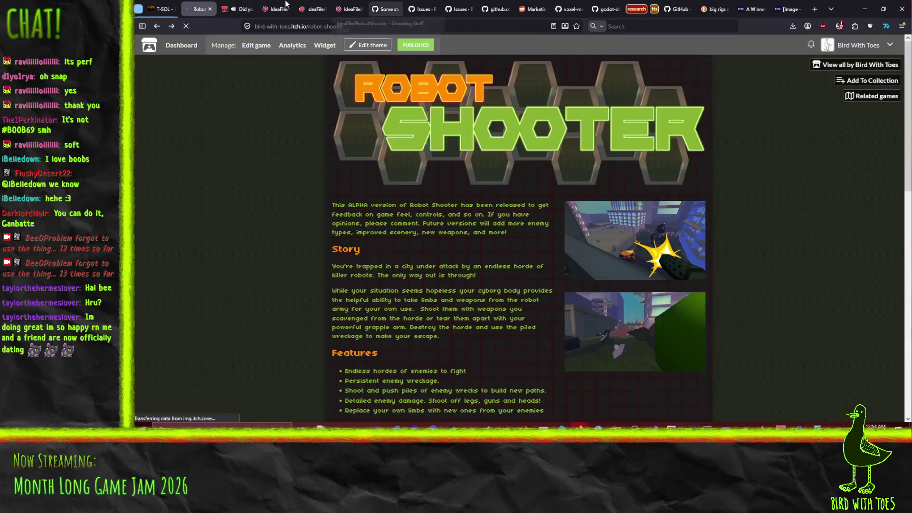
Return to the 'Did you forget the rules' page, reload it, and start a fresh run.
left_click(237, 6)
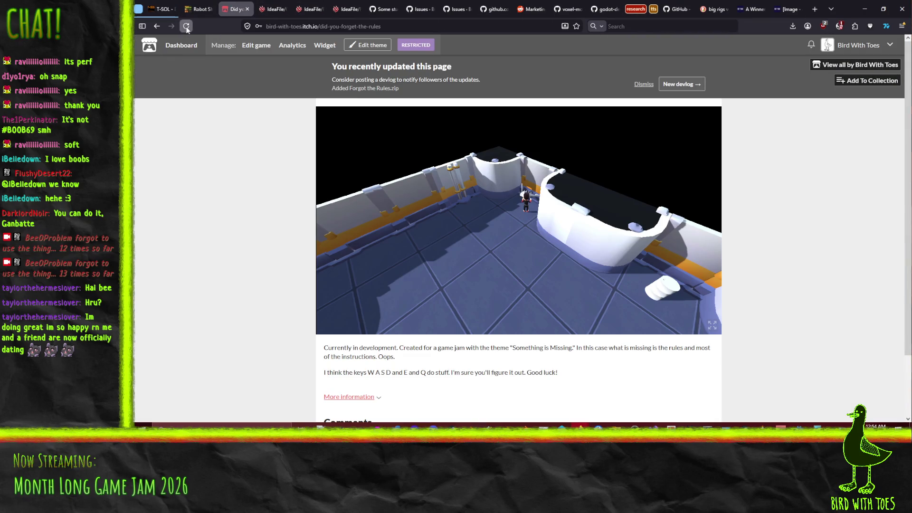
left_click(187, 28)
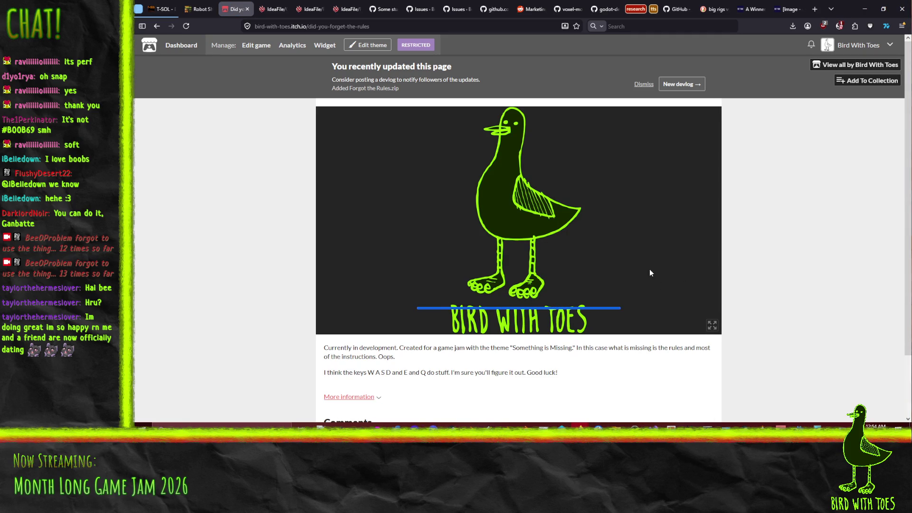
key("e")
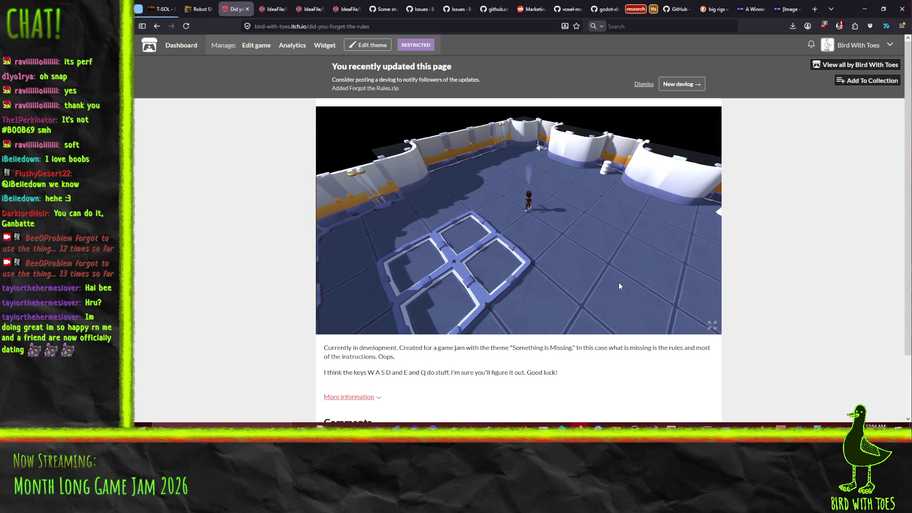
left_click(620, 284)
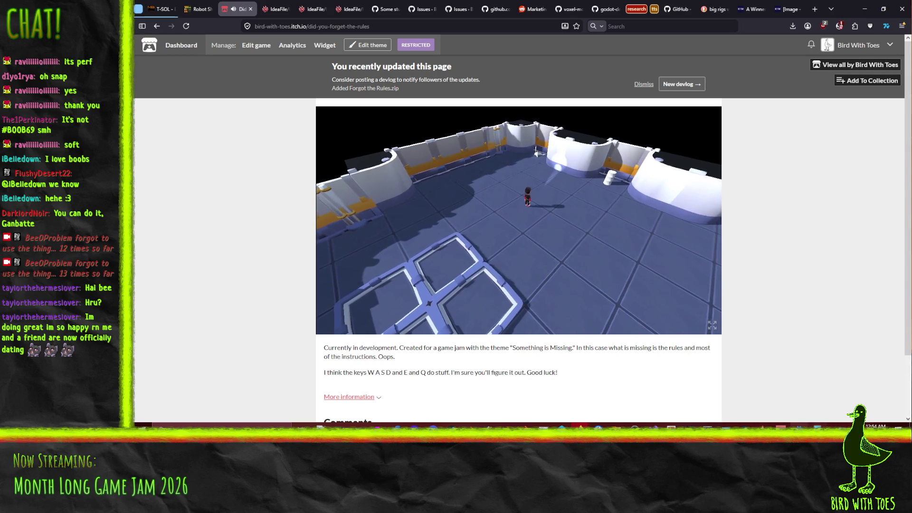
Playtest the project from the Godot editor, stop it with F8, and return to the browser.
left_click(781, 427)
left_click(772, 19)
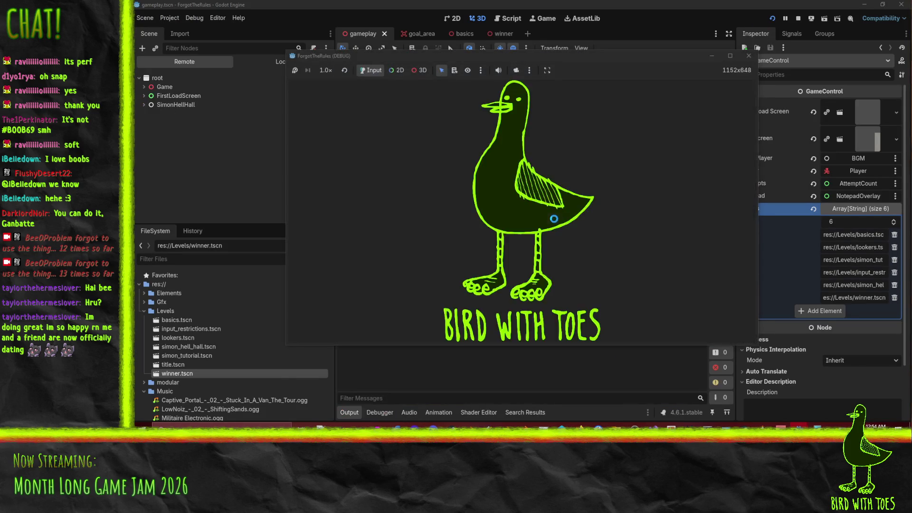
key("q")
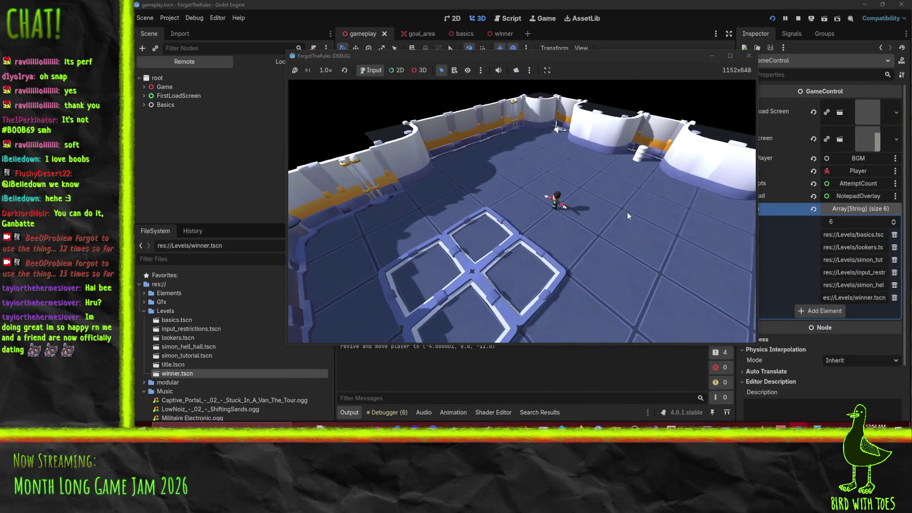
key("F8")
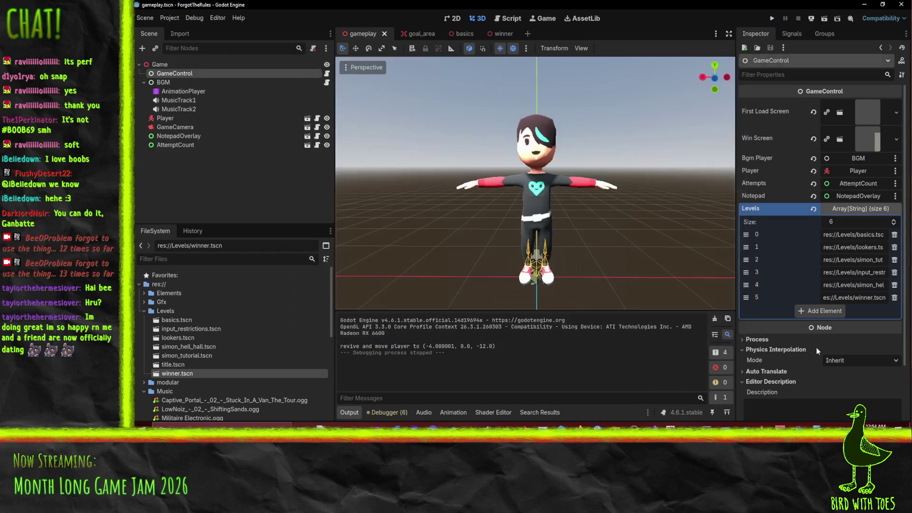
key("alt+Tab")
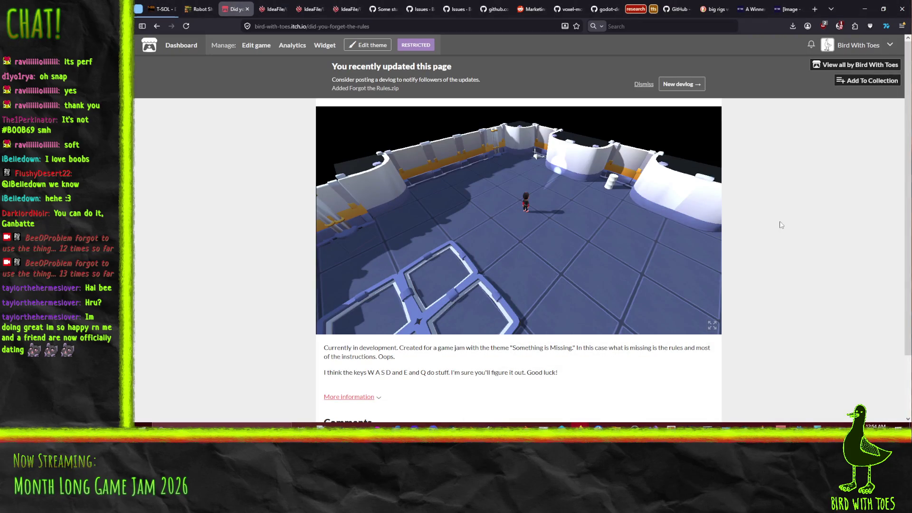
Play the embedded game through the first level, turning the camera with E.
left_click(673, 218)
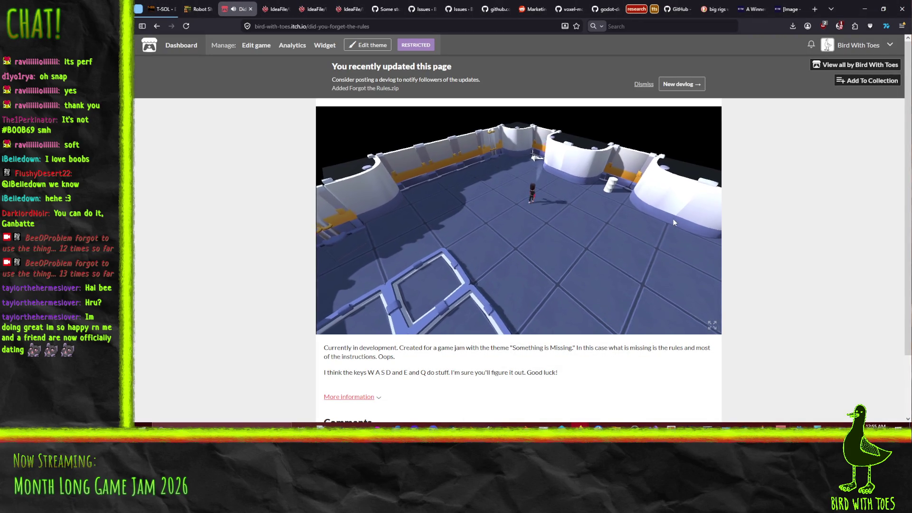
key("e")
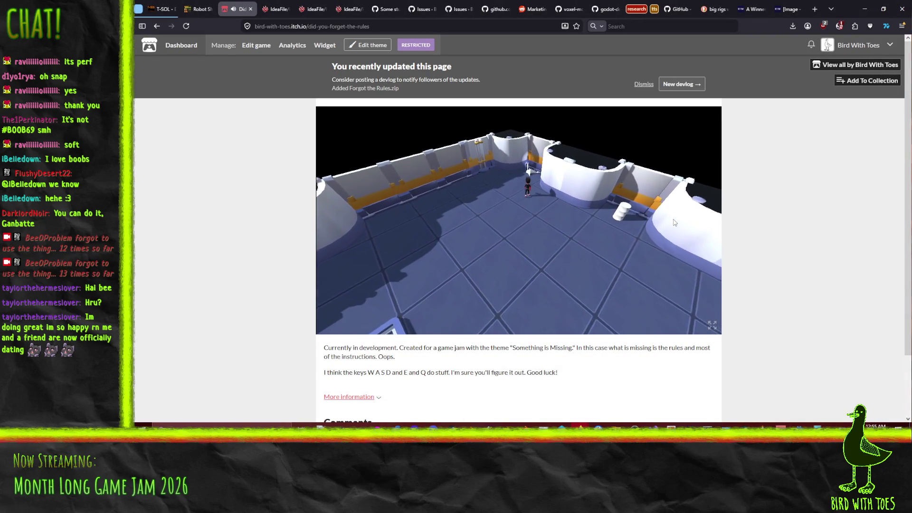
key("e")
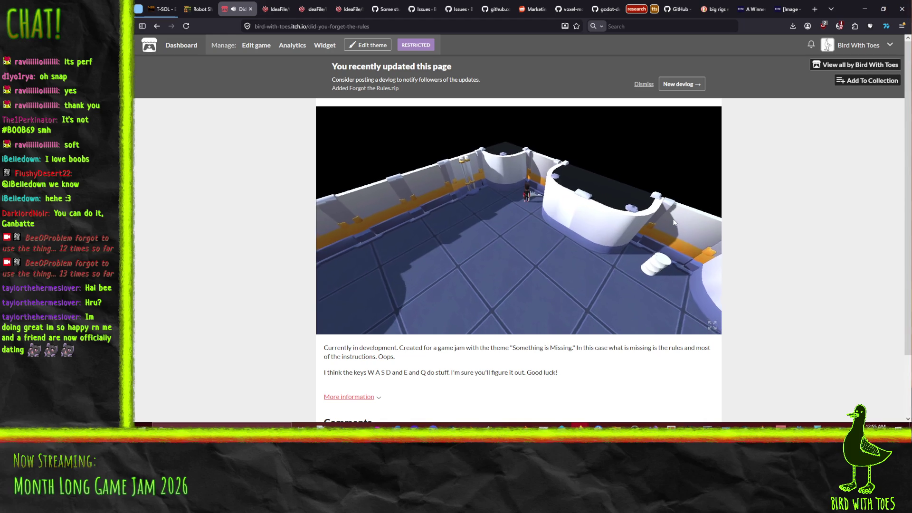
key("e")
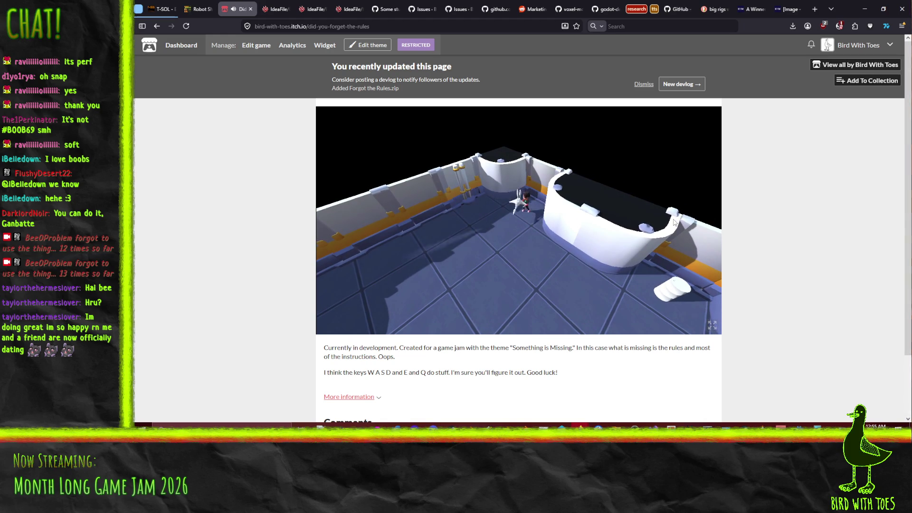
key("e")
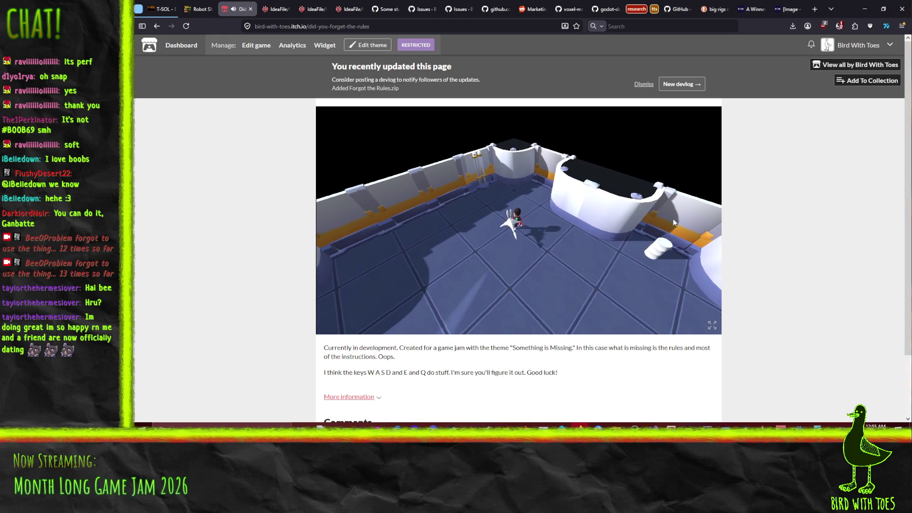
key("e")
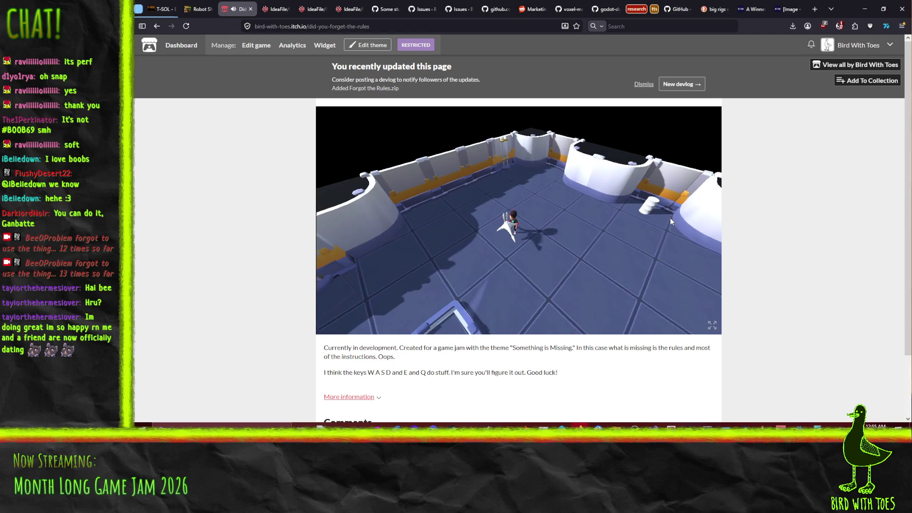
key("e")
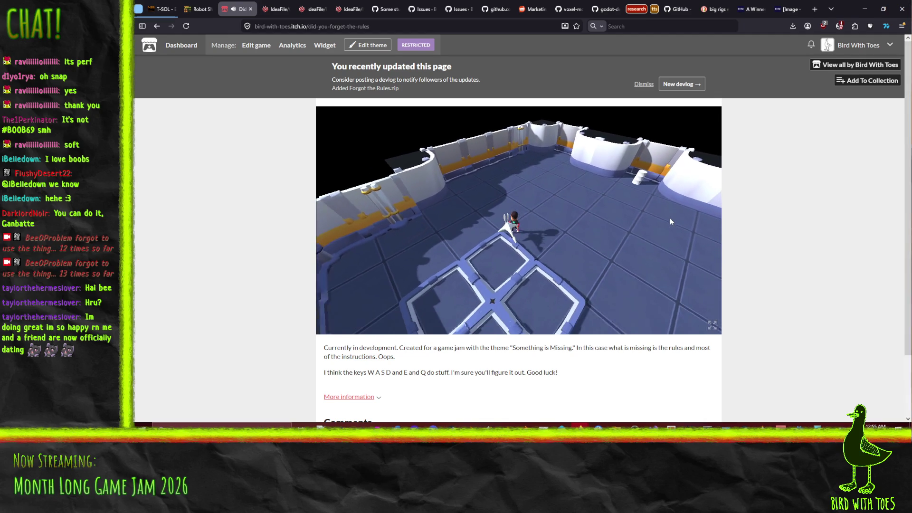
key("e")
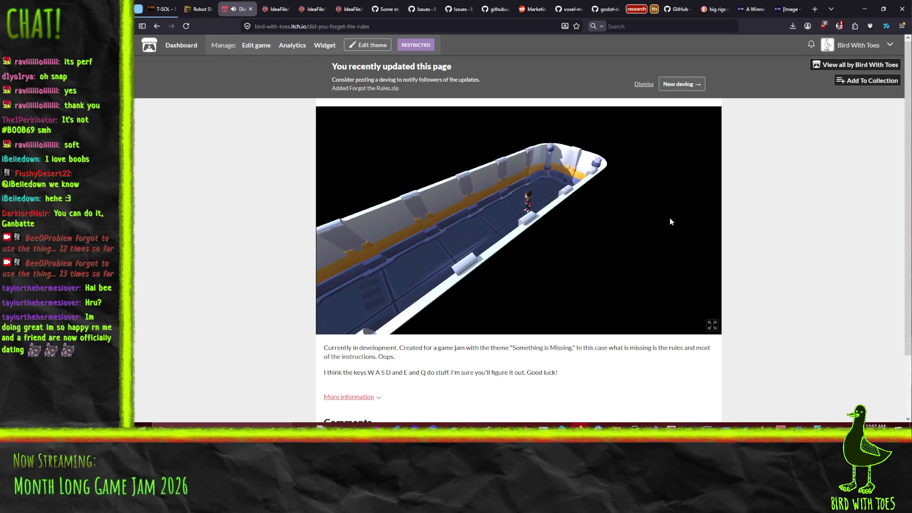
Run up the long corridor, toggling the Notes for Personal Success panel twice.
key("q")
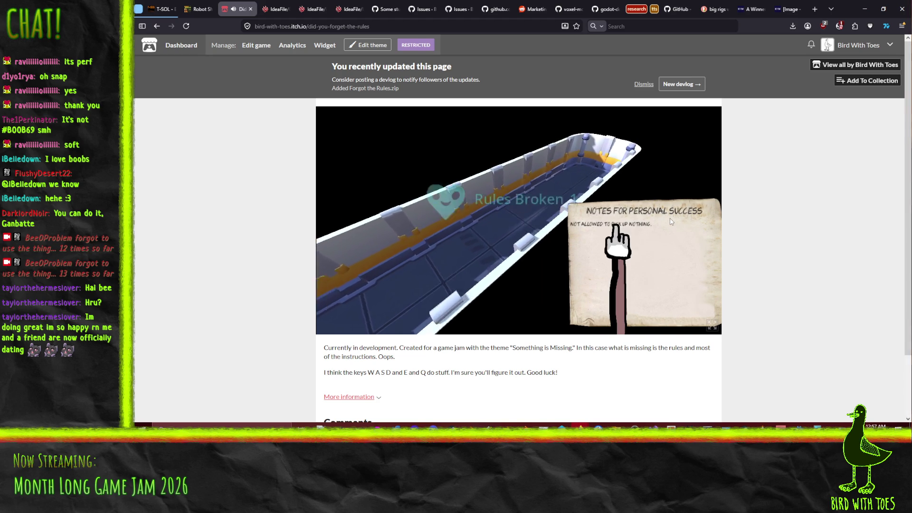
key("q")
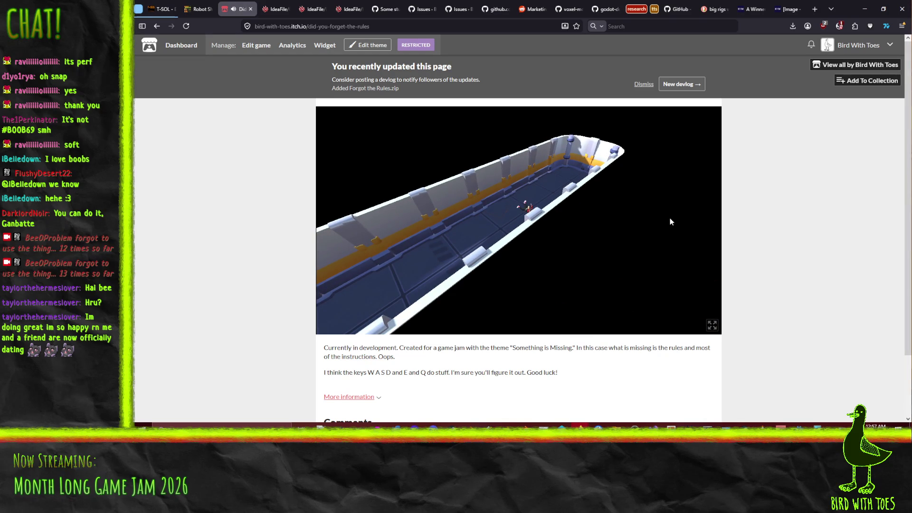
key("w")
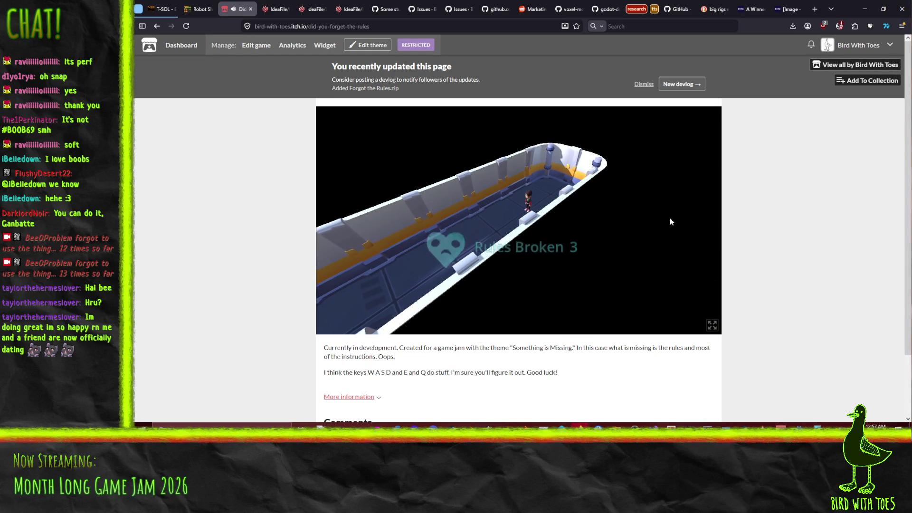
key("q")
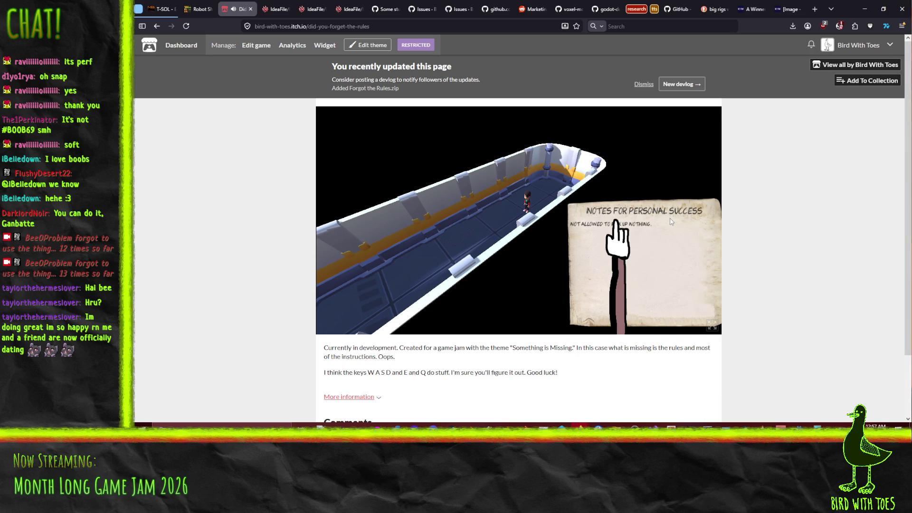
key("q")
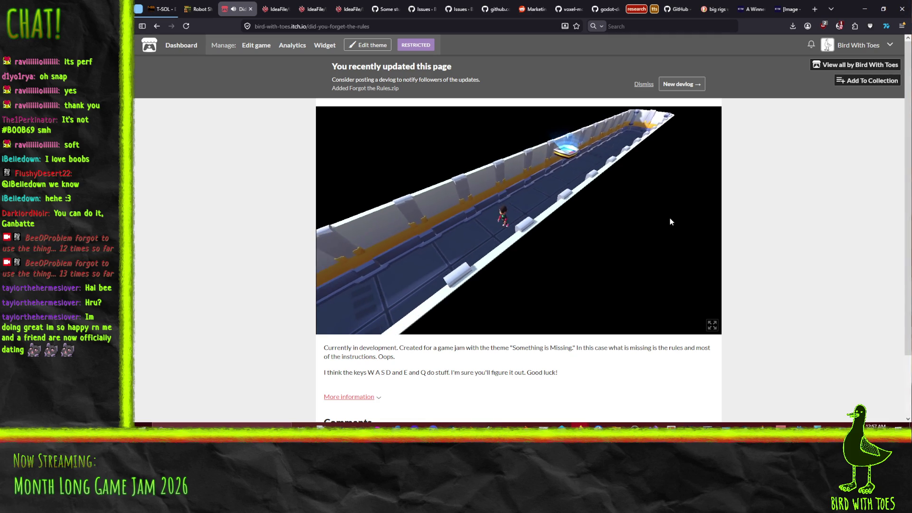
Run the character up and back along the corridor beside the glowing pad.
key("w")
key("w")
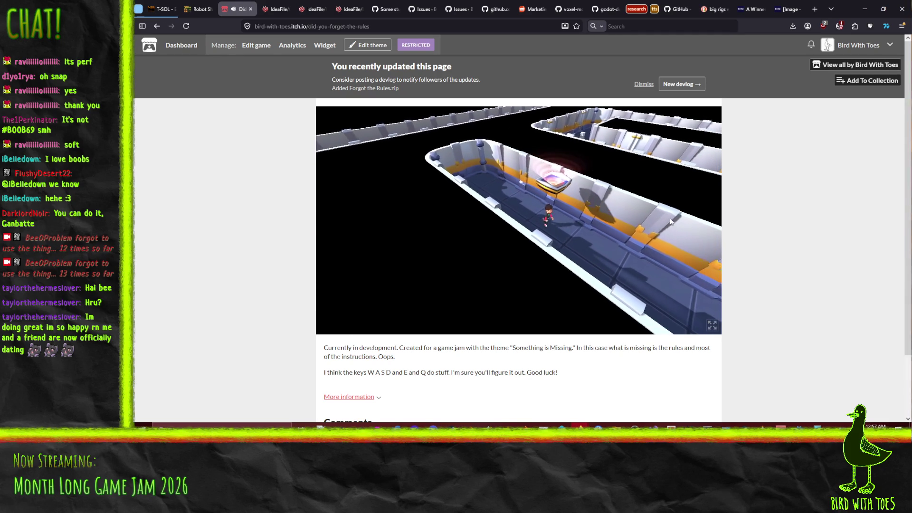
key("w")
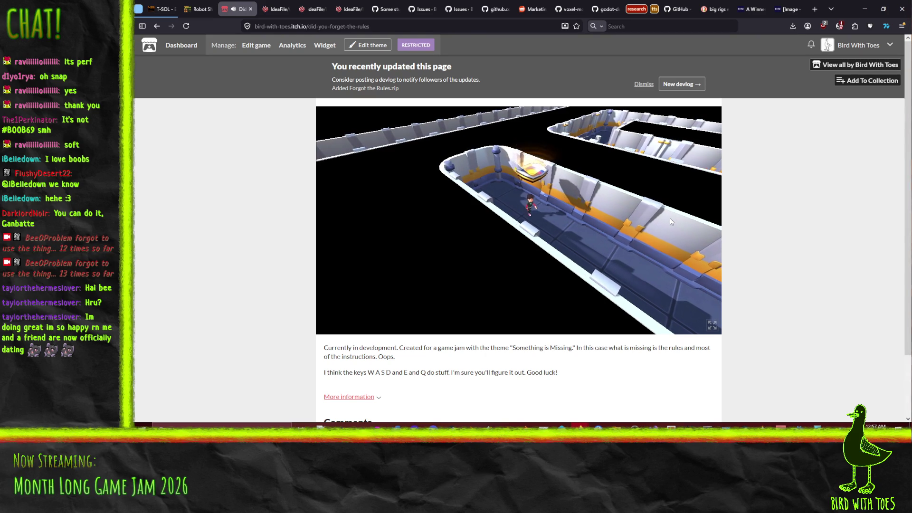
key("s")
key("s")
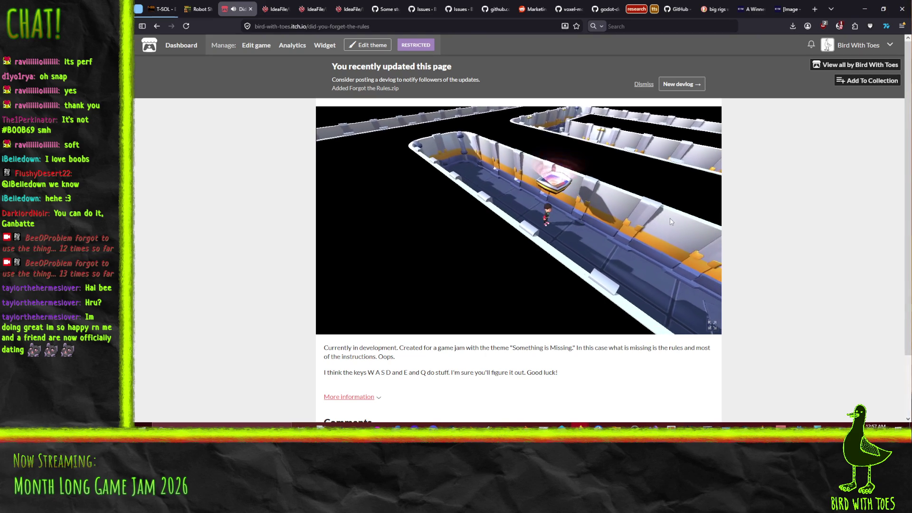
key("s")
key("s")
key("s")
key("s")
key("s")
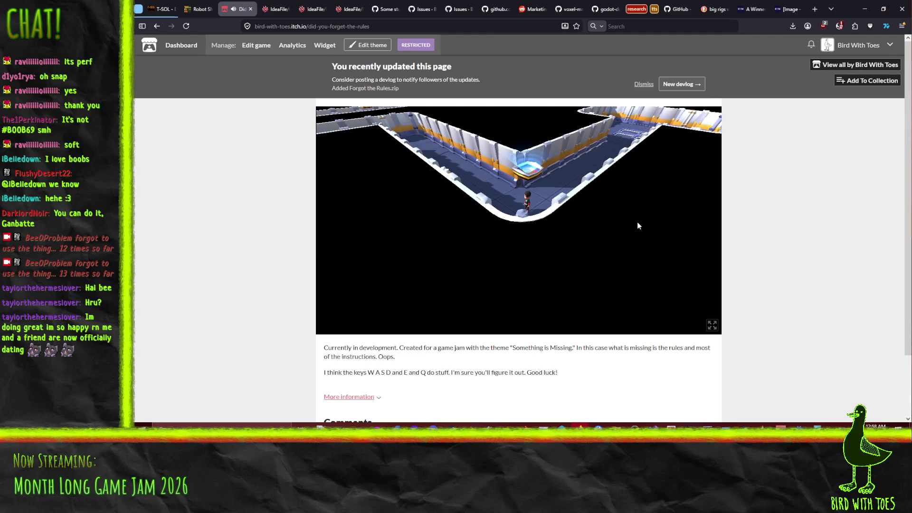
Walk onto the glowing pad to reach the orange-lit room near the red doorway.
key("w")
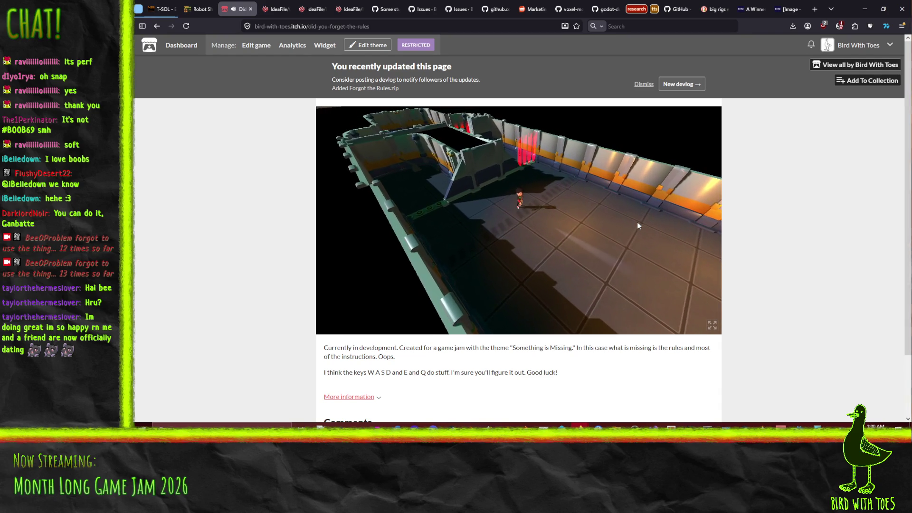
Walk the character right into the walled enclosure and rotate the camera, then return to the edit page.
key("d")
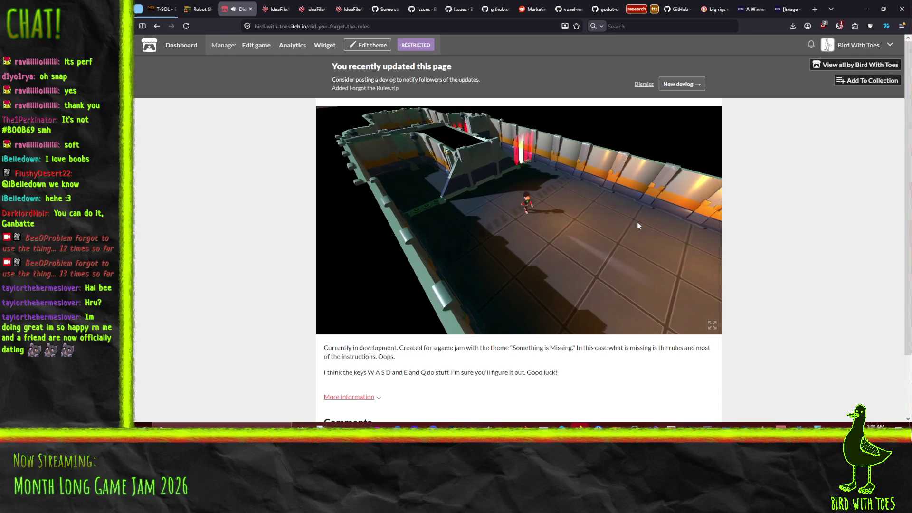
key("w")
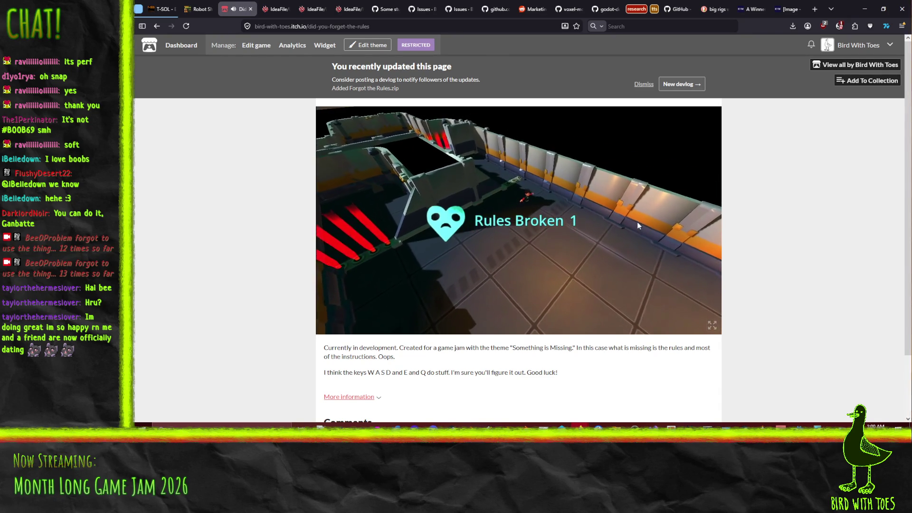
key("d")
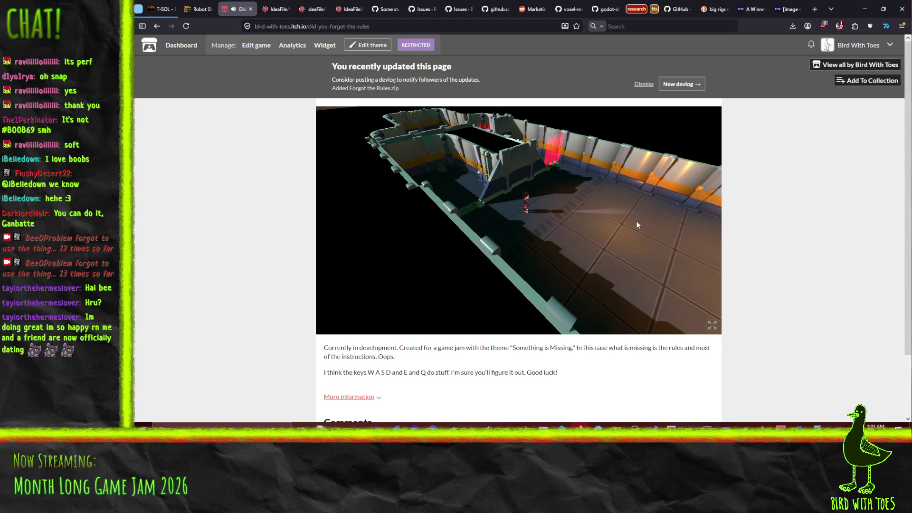
key("e")
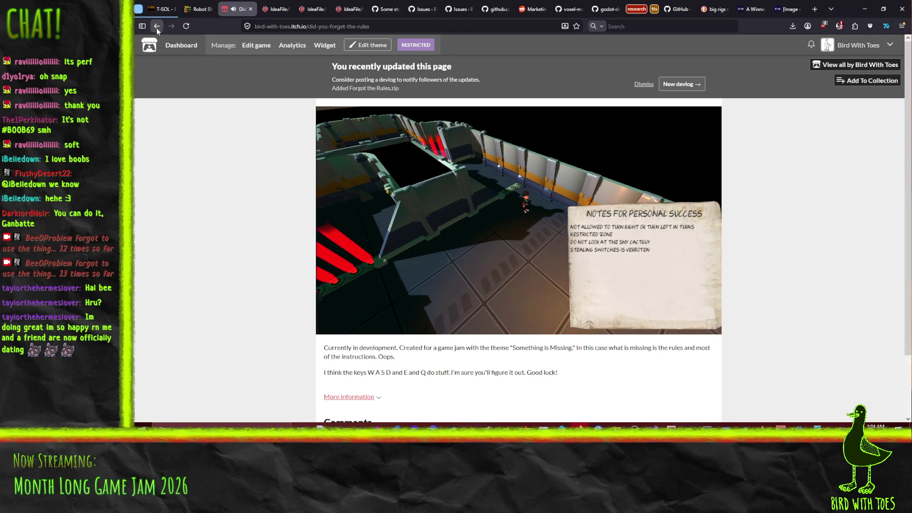
key("F5")
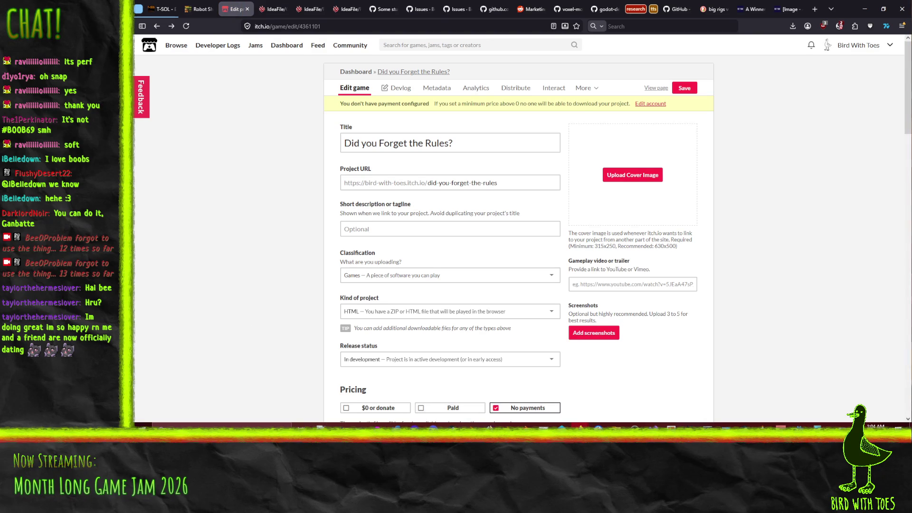
Back in Godot, run ForgotTheRules, focus the game window, play briefly, then stop the run.
key("alt+Tab")
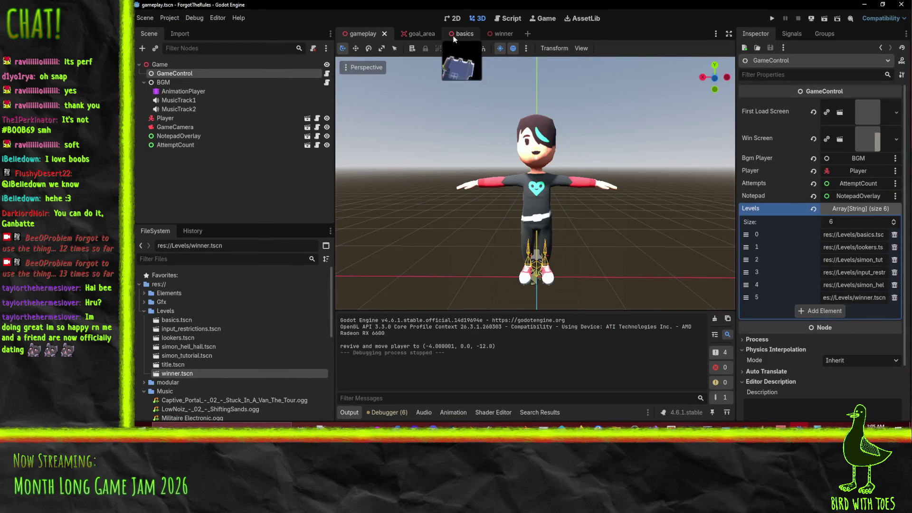
key("F5")
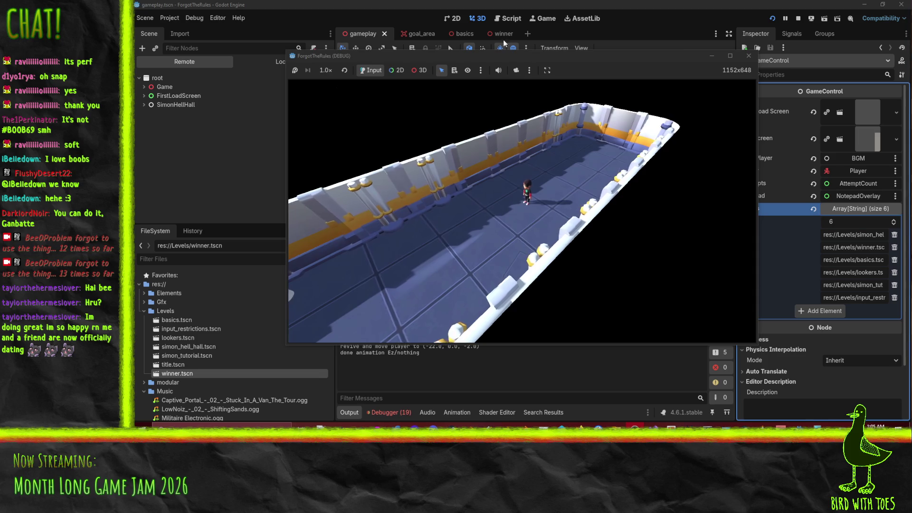
left_click(611, 62)
left_click(637, 129)
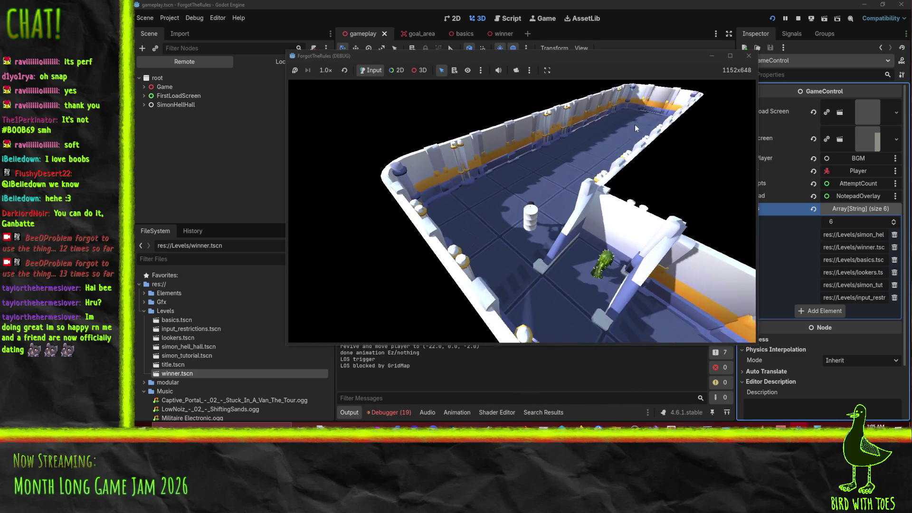
key("F8")
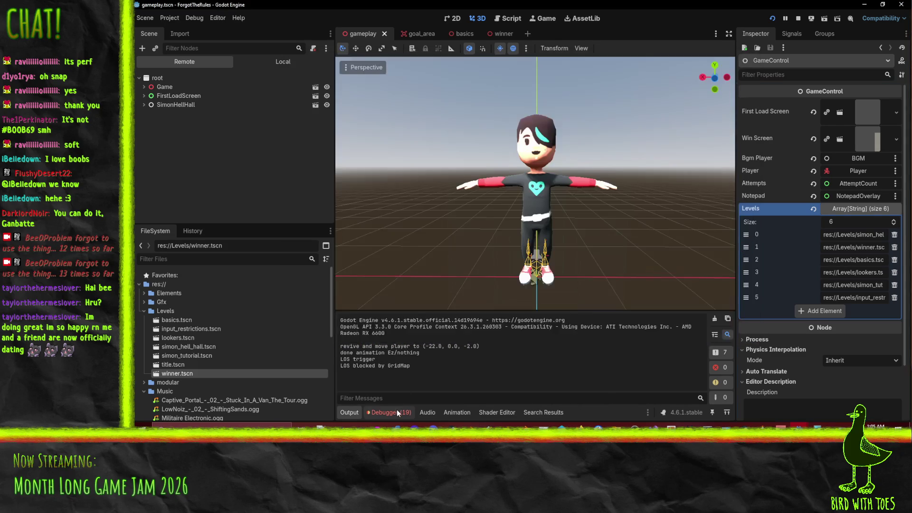
Review the debugger's Errors list.
left_click(398, 411)
scroll(532, 372, "down", 5)
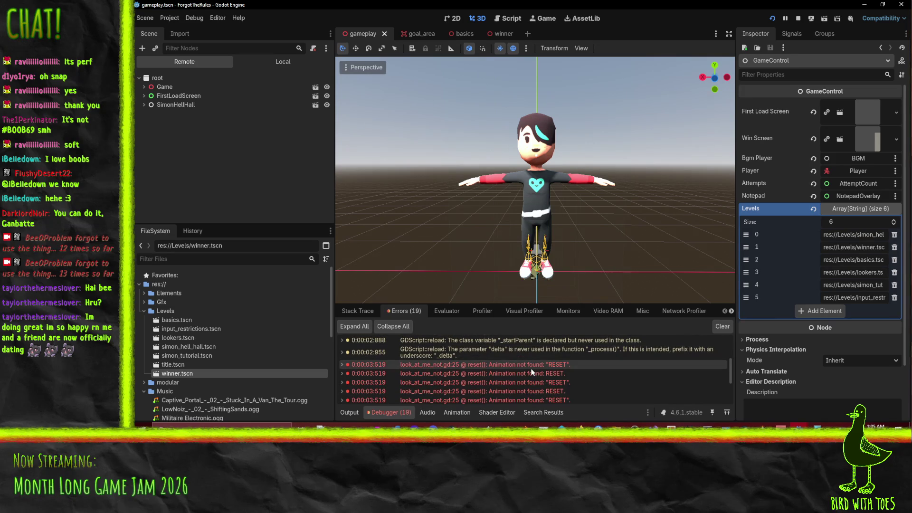
scroll(532, 372, "down", 5)
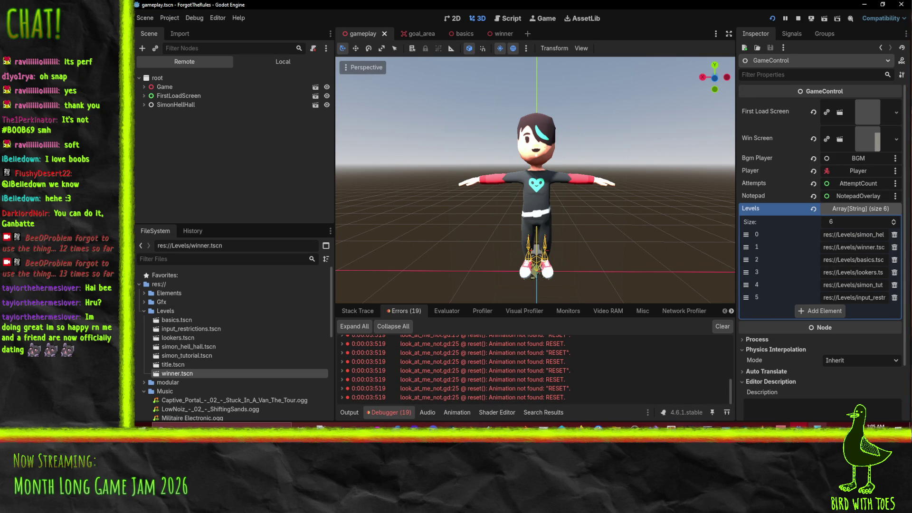
Run the game, check the personal-success notes, carry the barrel through the corridors, then stop.
key("F5")
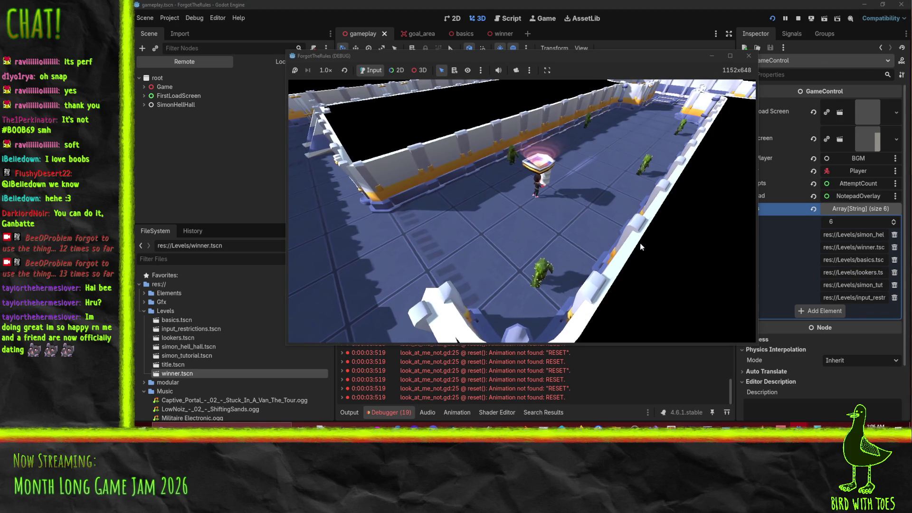
key("w")
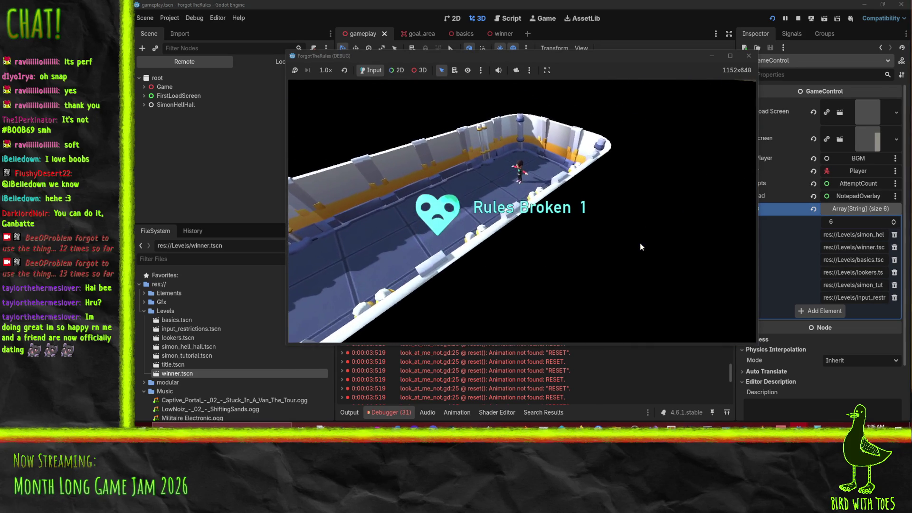
key("Tab")
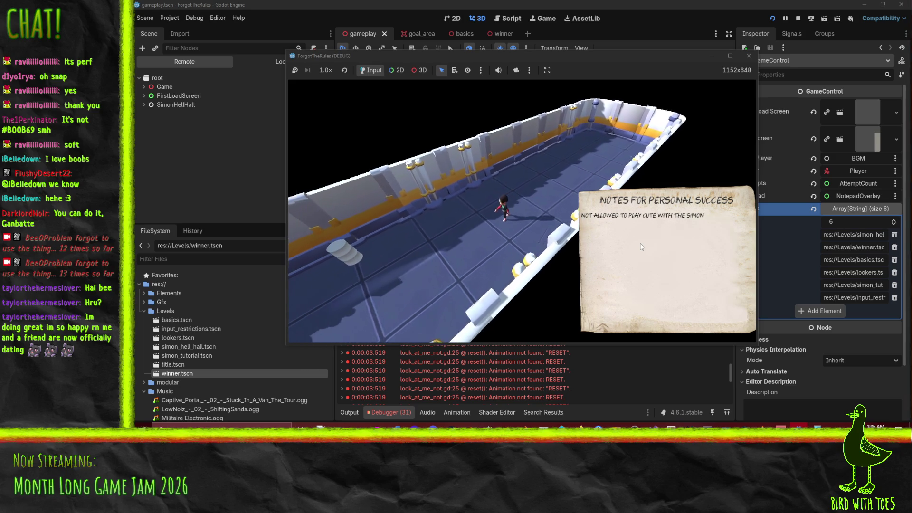
key("Tab")
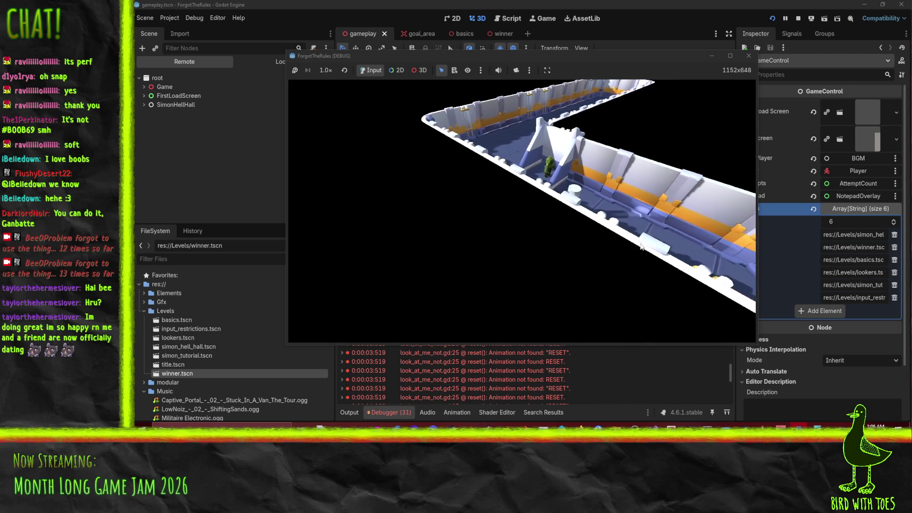
key("w")
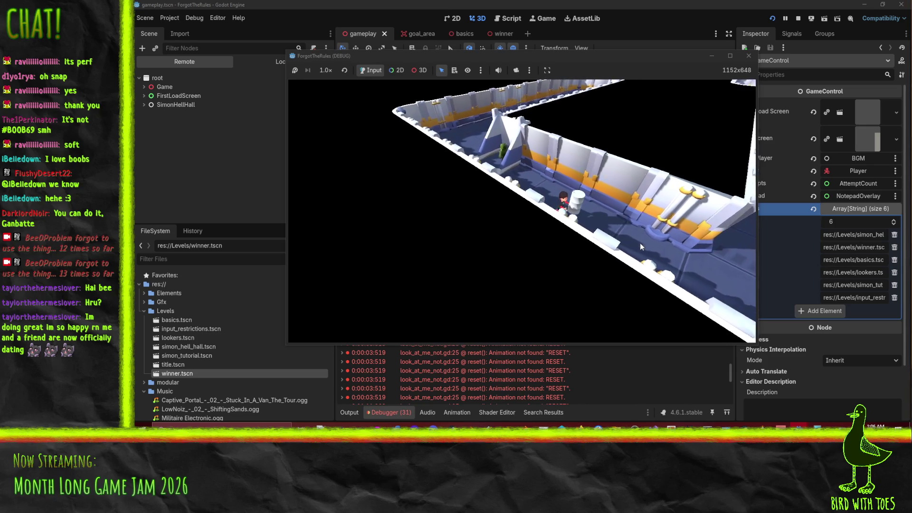
key("w")
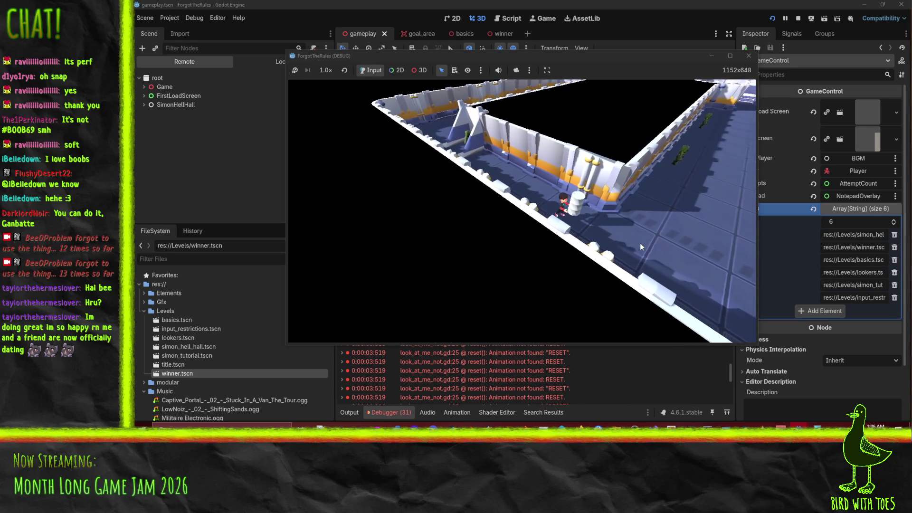
key("w")
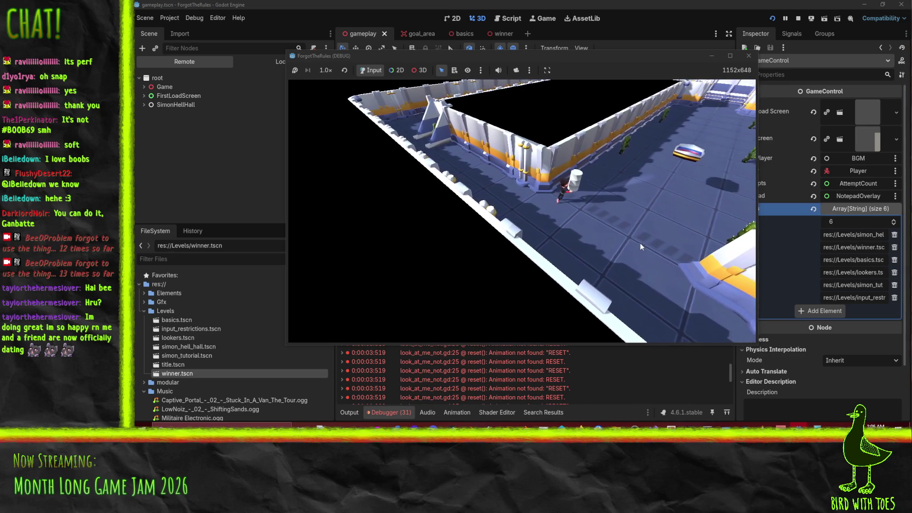
key("w")
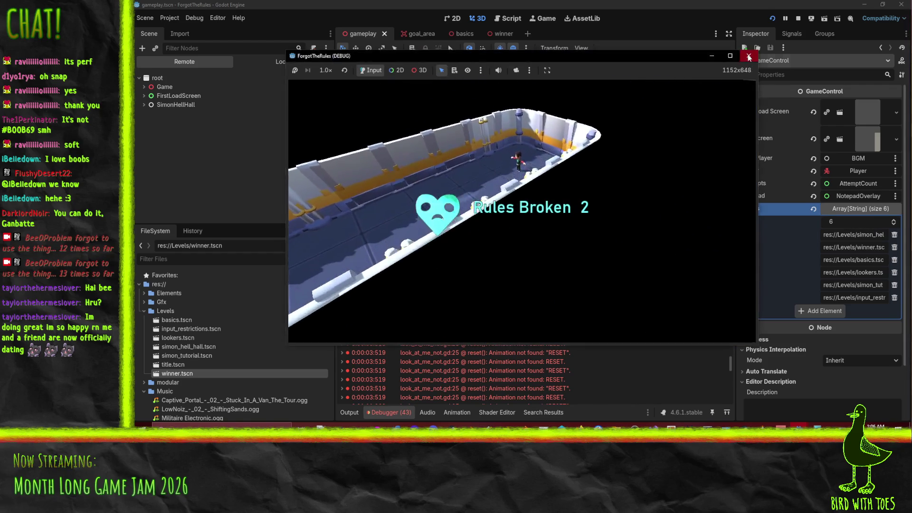
key("F8")
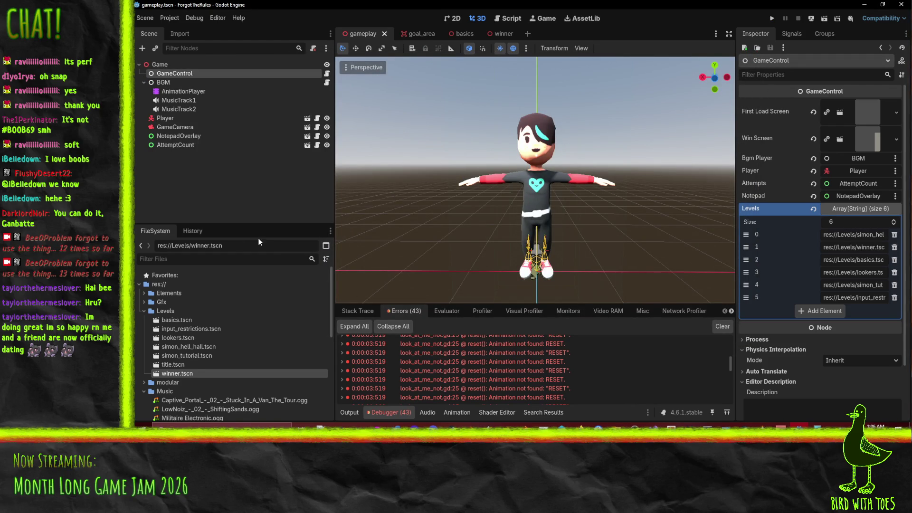
Open player.tscn, select its AnimationPlayer and choose the Teleport animation.
scroll(180, 364, "down", 3)
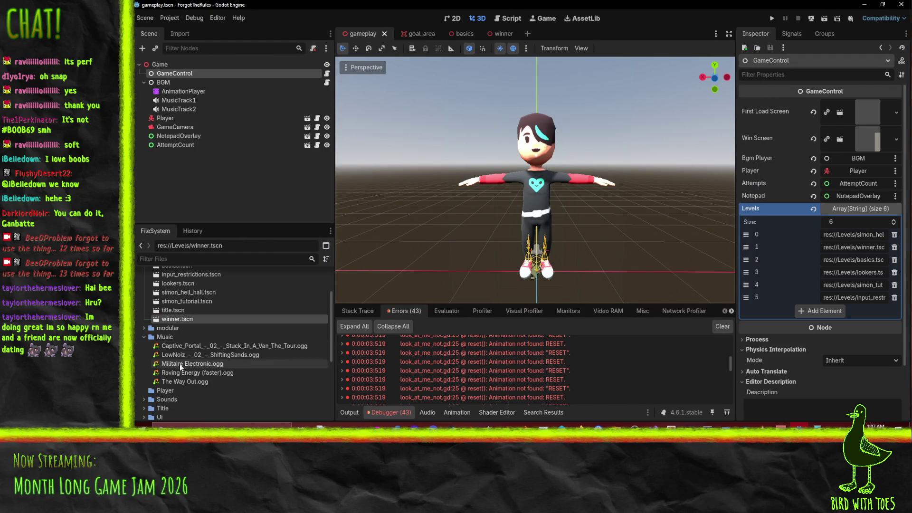
scroll(139, 332, "up", 3)
left_click(140, 330)
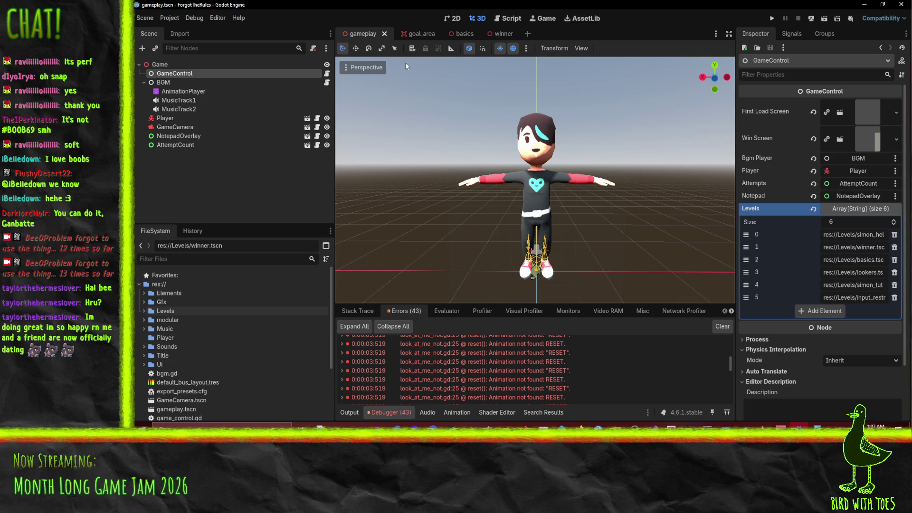
left_click(308, 119)
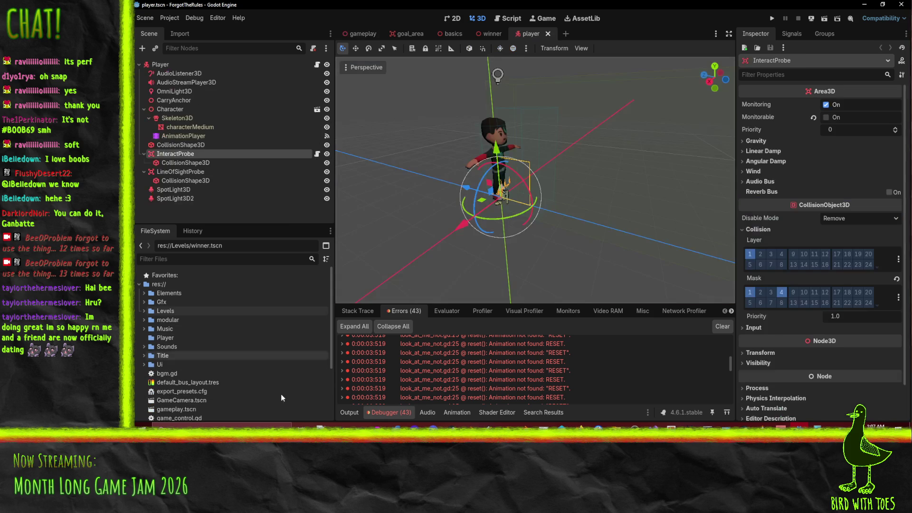
left_click(184, 136)
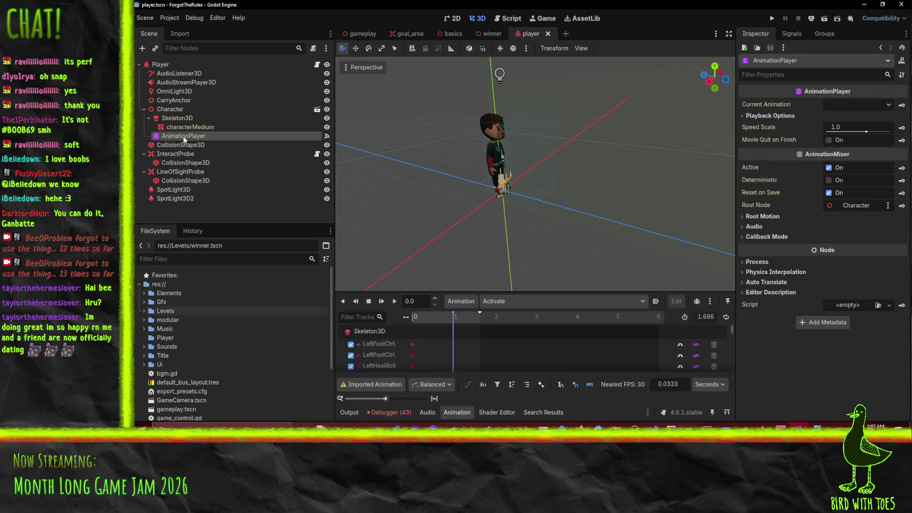
left_click(489, 305)
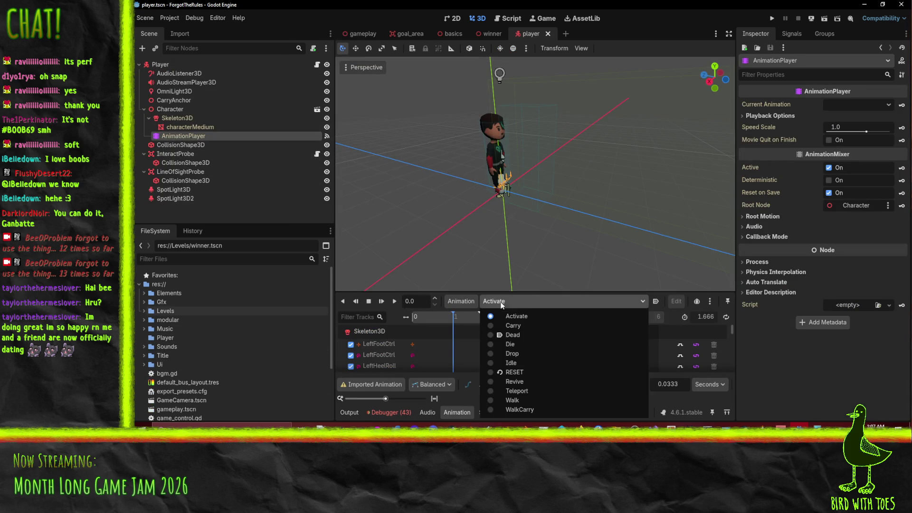
left_click(504, 394)
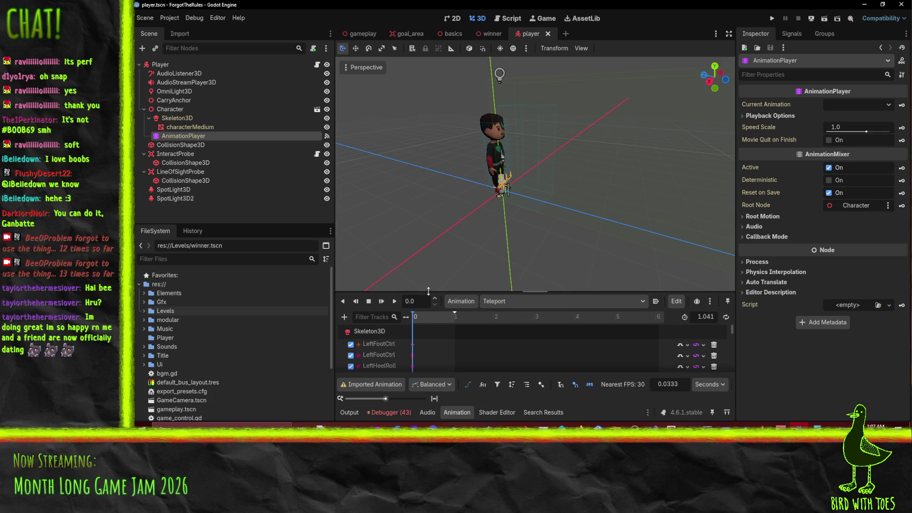
Add an InteractProbe Monitoring track keyed off at time 0, and save player.tscn.
left_click_drag(429, 293, 429, 188)
scroll(458, 303, "down", 5)
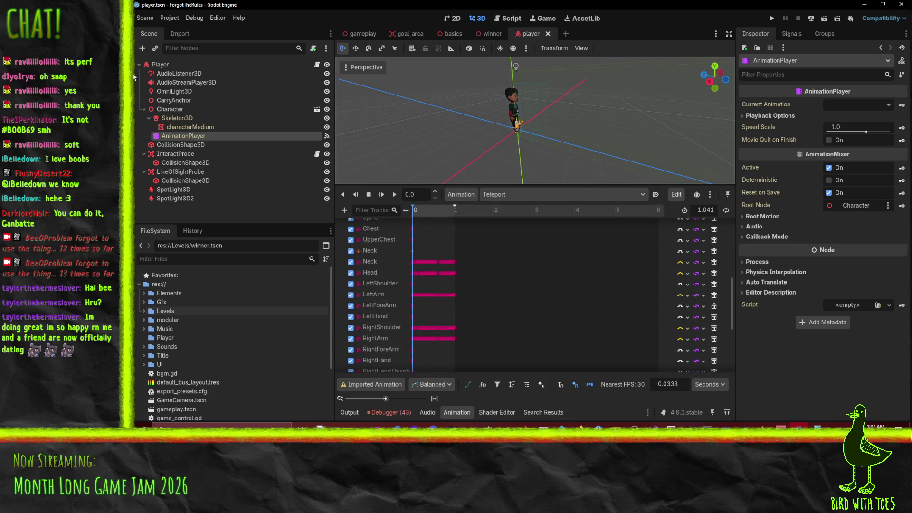
left_click(194, 155)
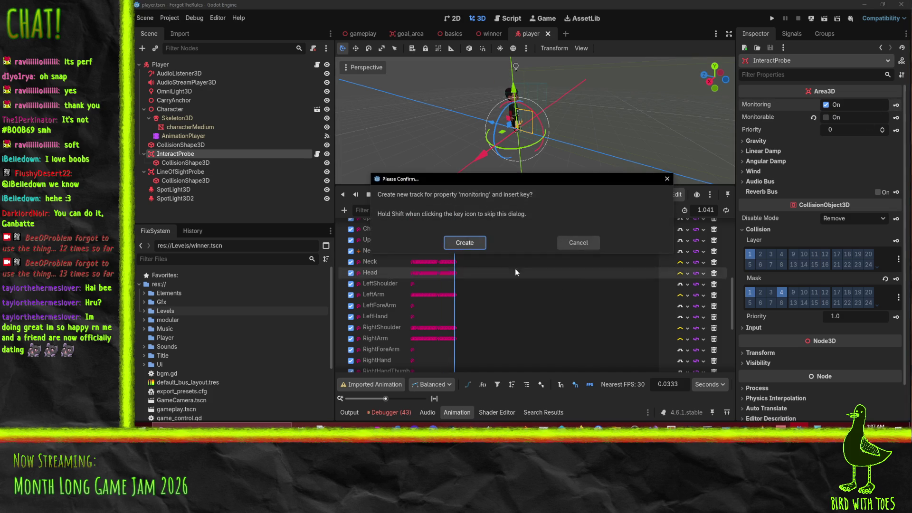
left_click(475, 247)
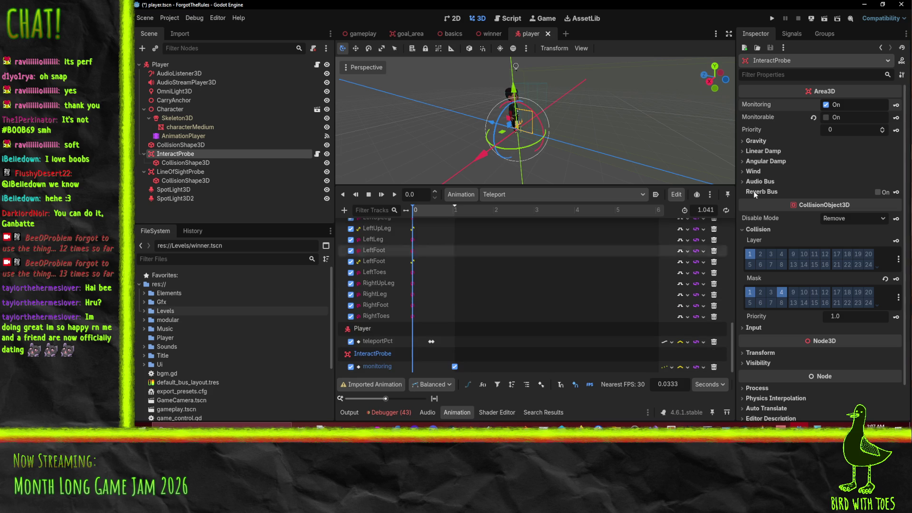
left_click(826, 106)
left_click(897, 106)
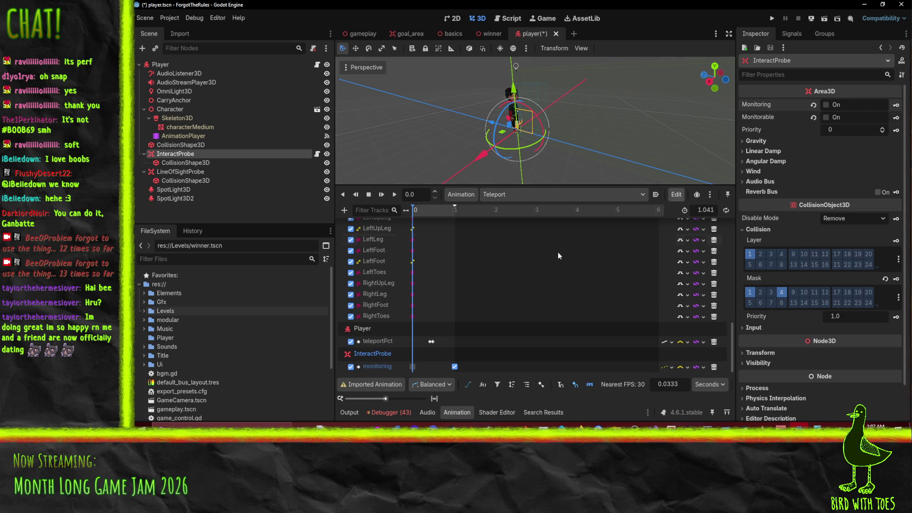
key("ctrl+s")
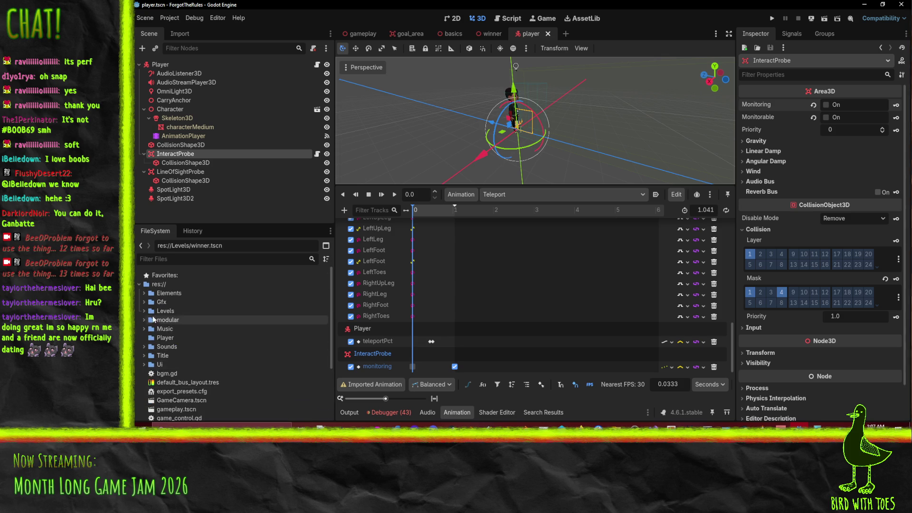
left_click(144, 302)
scroll(209, 352, "down", 5)
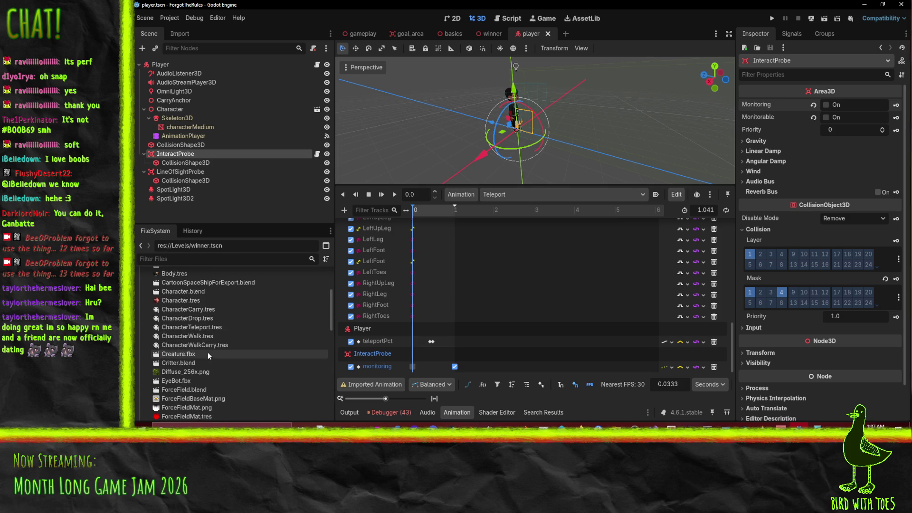
scroll(207, 352, "up", 4)
scroll(188, 349, "down", 5)
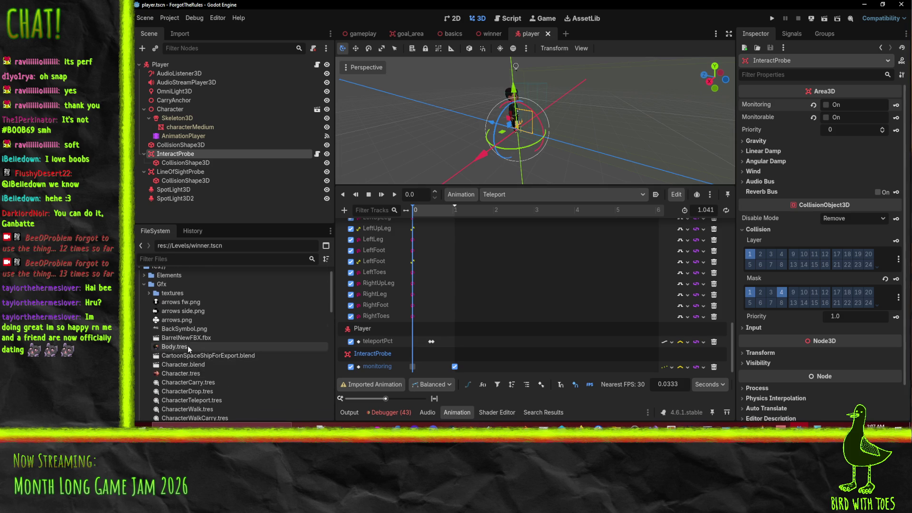
scroll(191, 349, "down", 3)
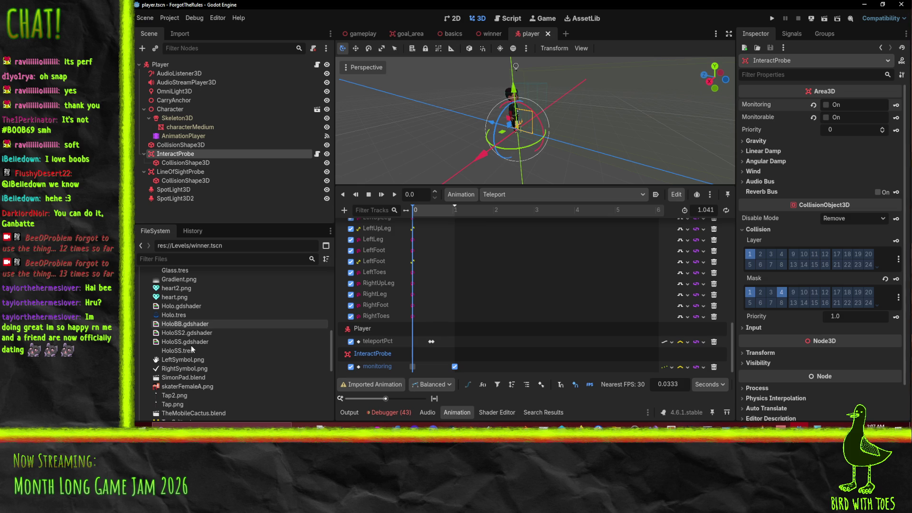
scroll(191, 349, "up", 5)
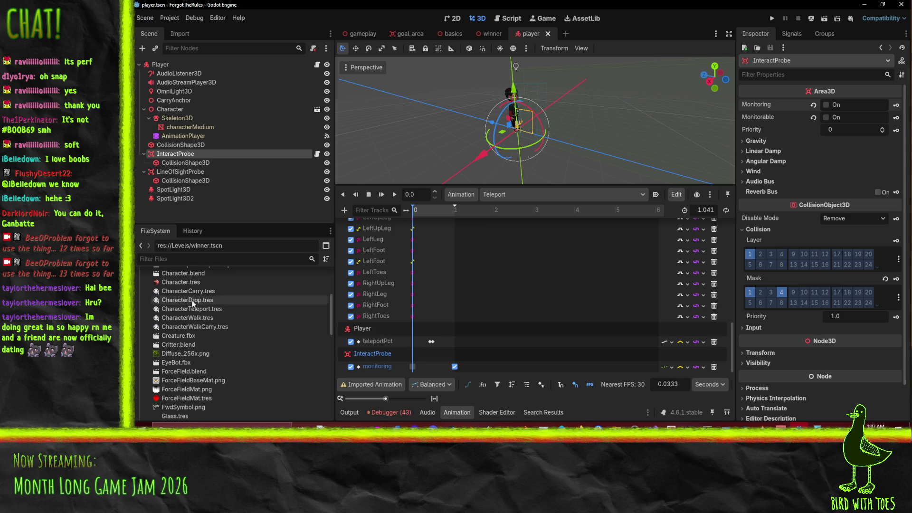
left_click(193, 337)
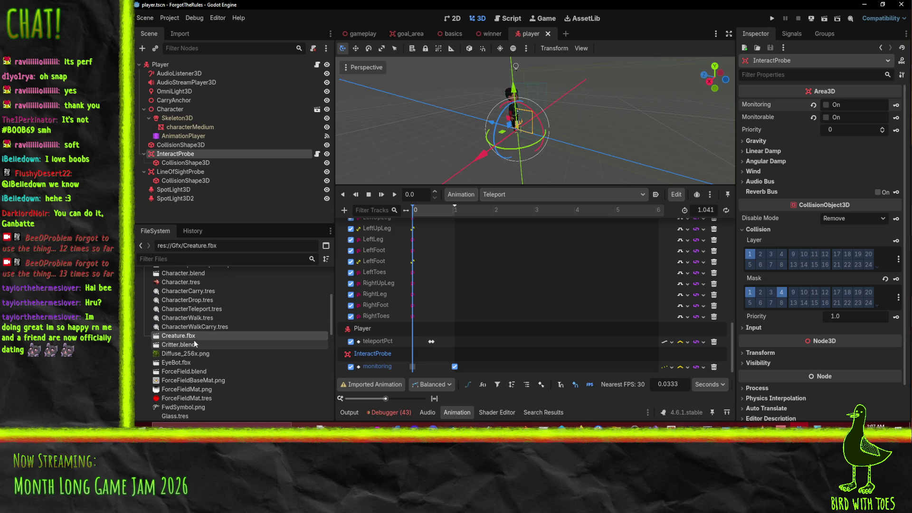
left_click(204, 344)
scroll(224, 350, "up", 2)
scroll(224, 349, "up", 2)
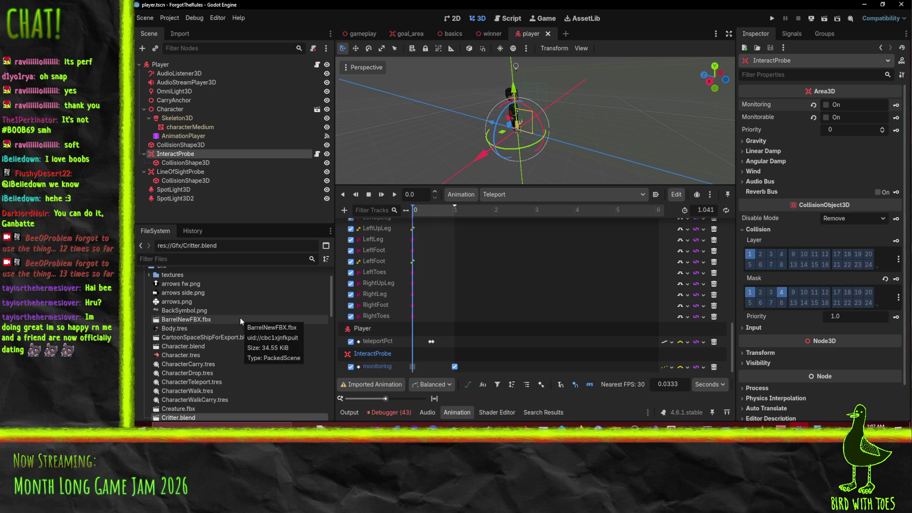
scroll(223, 358, "down", 10)
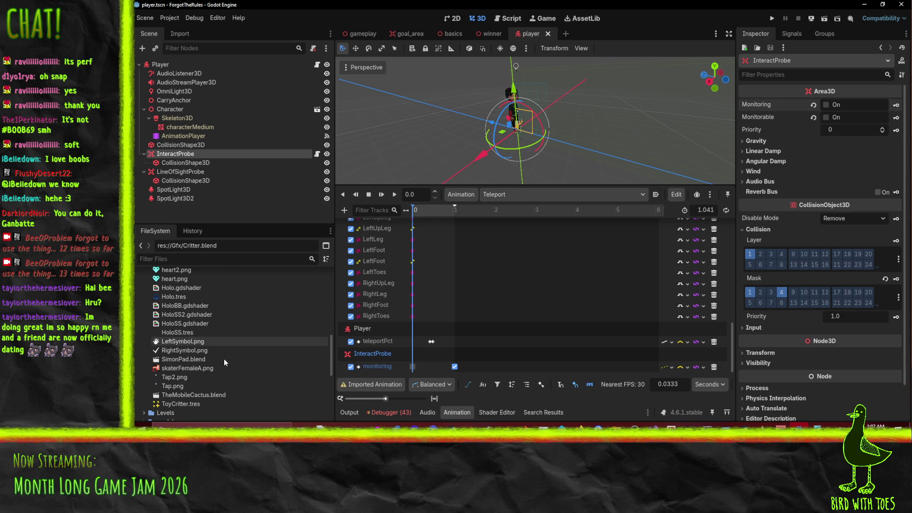
double_click(203, 395)
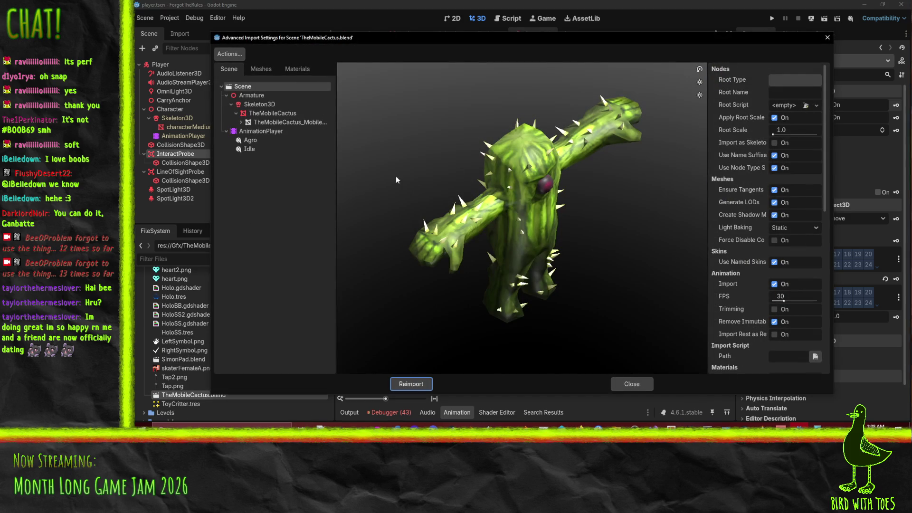
left_click(631, 383)
In Blender, check the cactus's action list keeping RESET, save TheMobileCactus.blend, and return to Godot.
left_click(471, 425)
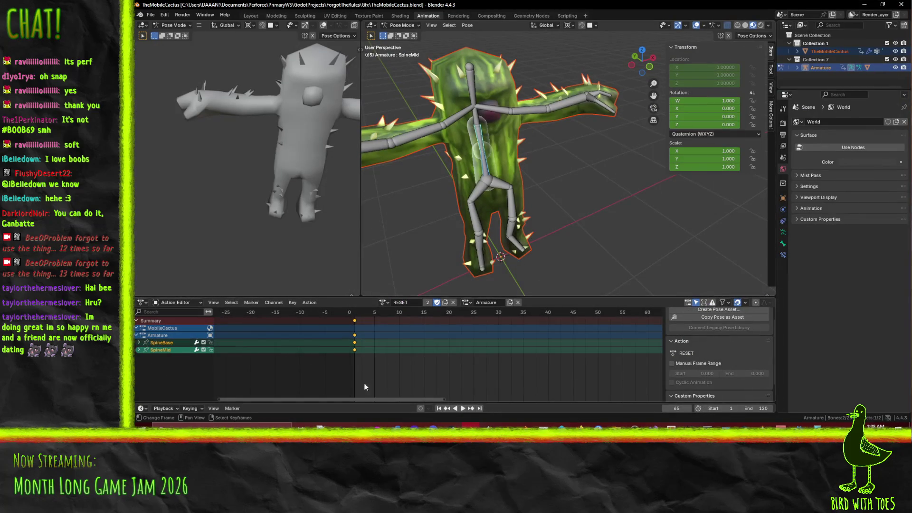
left_click(405, 303)
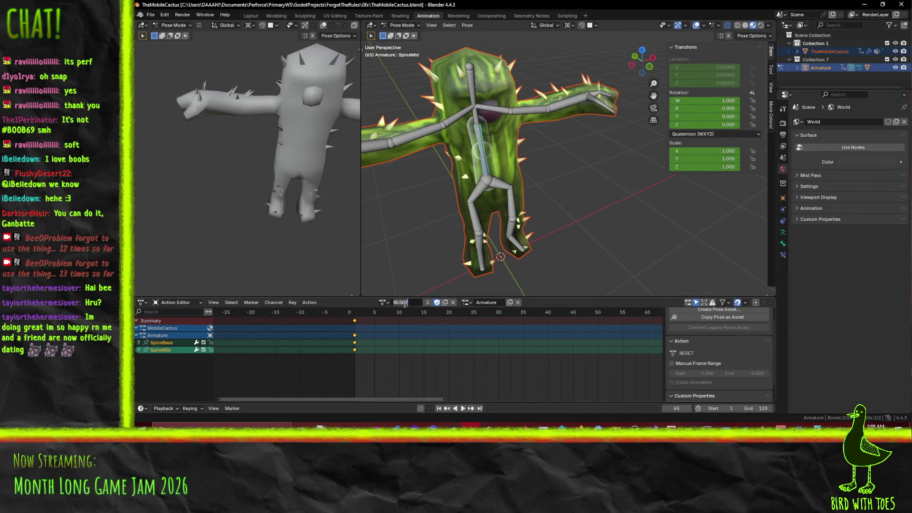
left_click(384, 303)
left_click(383, 303)
left_click(383, 303)
left_click(383, 303)
key("ctrl+s")
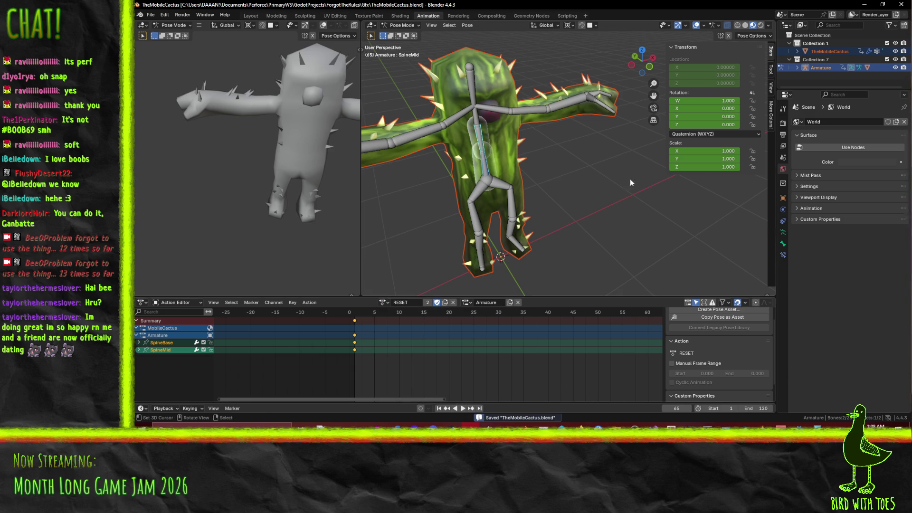
key("alt+Tab")
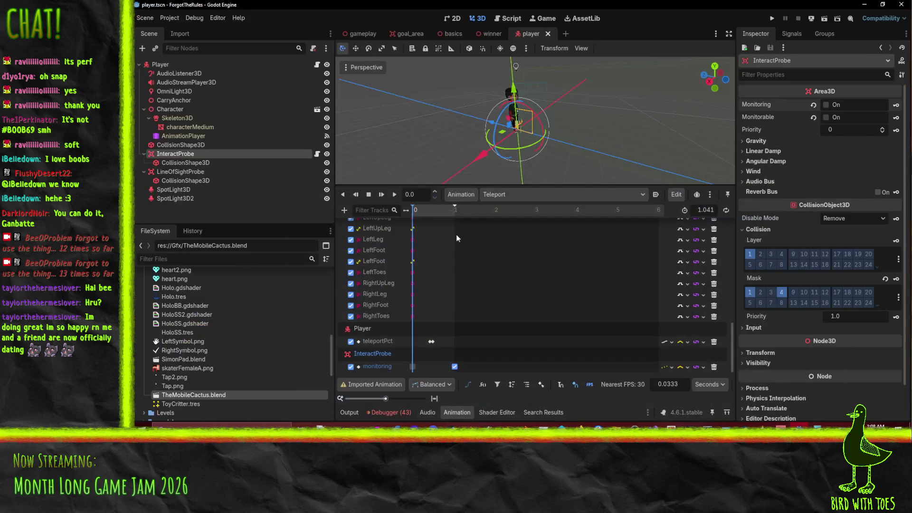
double_click(204, 396)
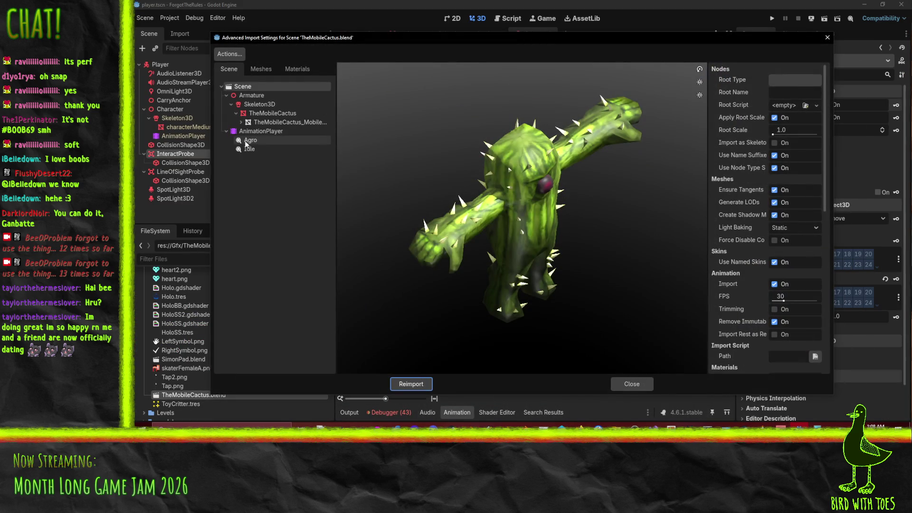
left_click(243, 142)
left_click(244, 151)
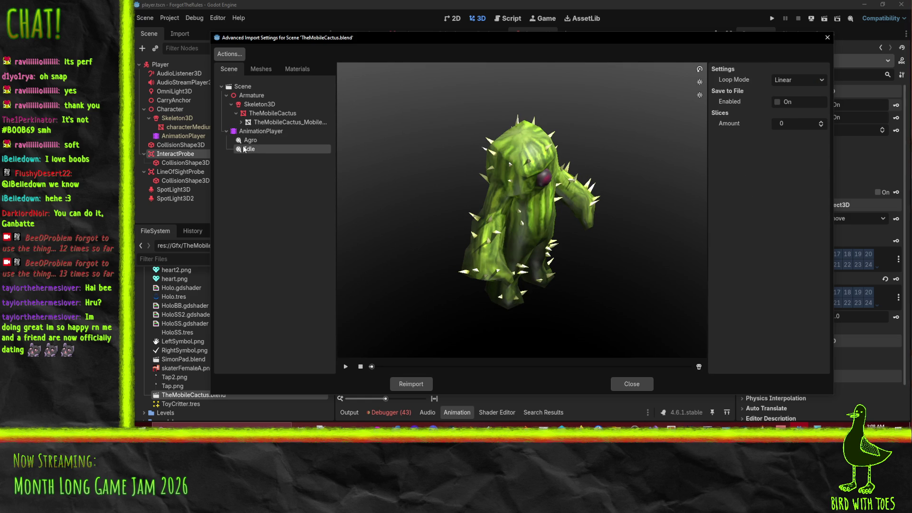
left_click(245, 141)
left_click(252, 132)
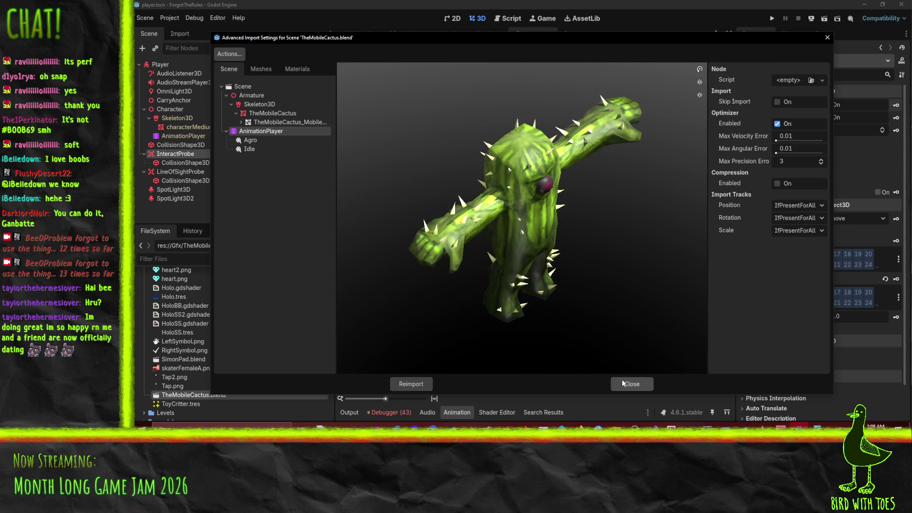
left_click(240, 86)
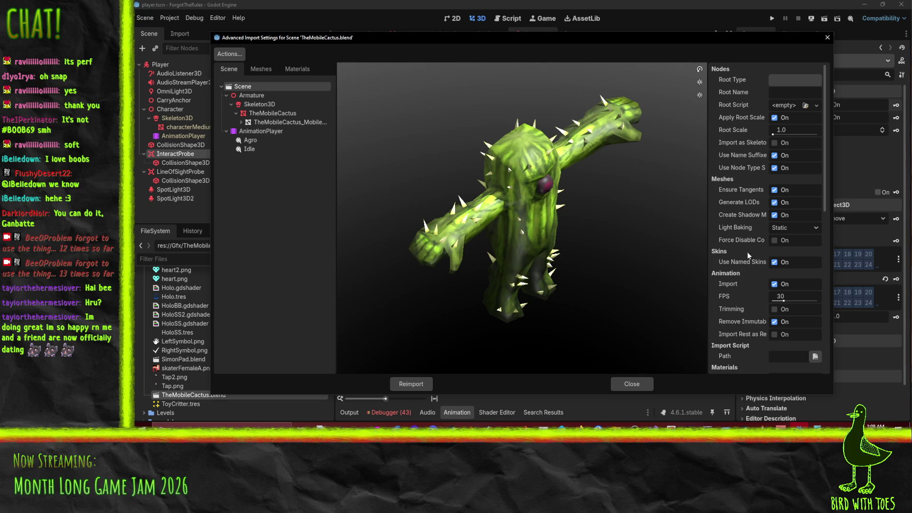
left_click(619, 389)
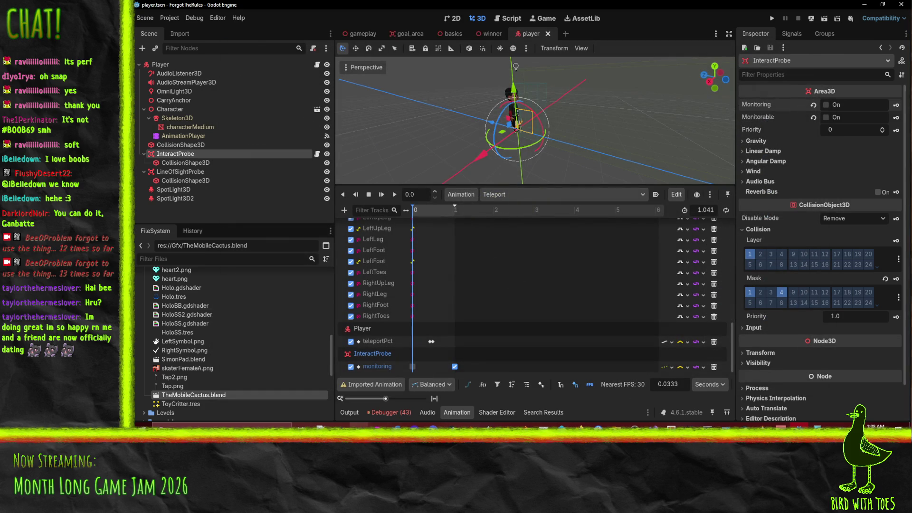
left_click(471, 425)
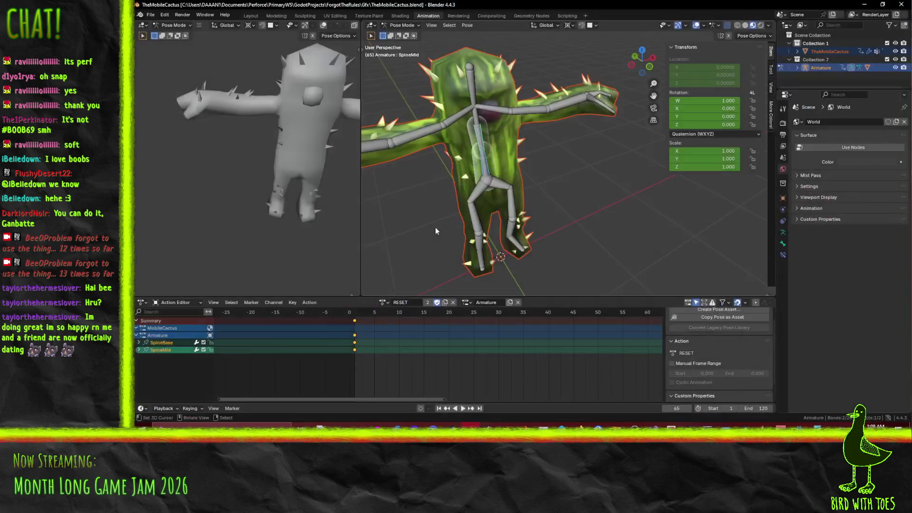
Scrub the timeline, enable Manual Frame Range 1–1 on RESET, save the blend, and return to Godot.
left_click(151, 15)
left_click(152, 16)
left_click(151, 16)
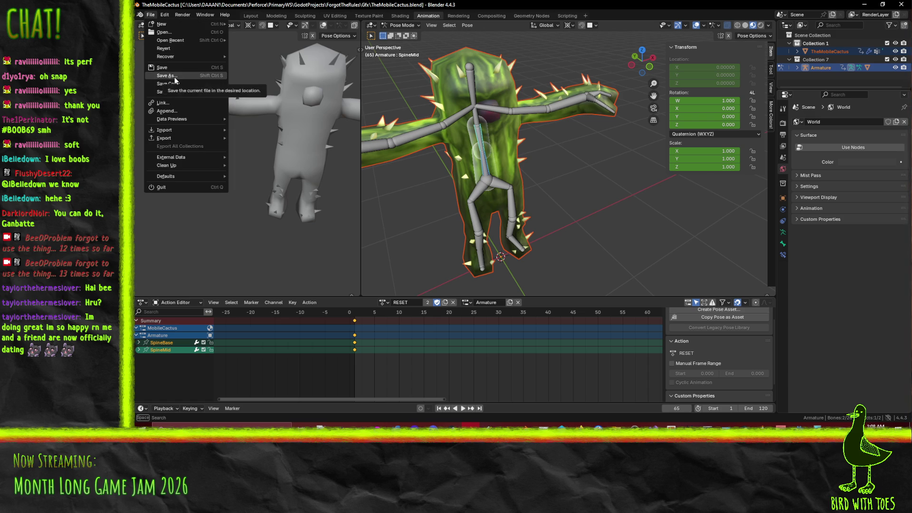
mouse_move(396, 313)
left_mouse_down()
mouse_move(436, 312)
mouse_move(349, 312)
left_mouse_up()
scroll(690, 358, "up", 1)
scroll(690, 358, "down", 2)
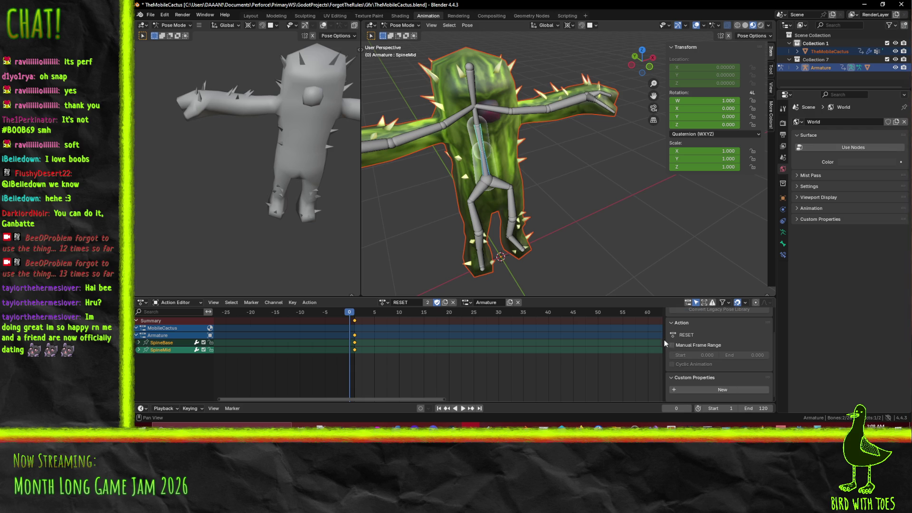
left_click(674, 345)
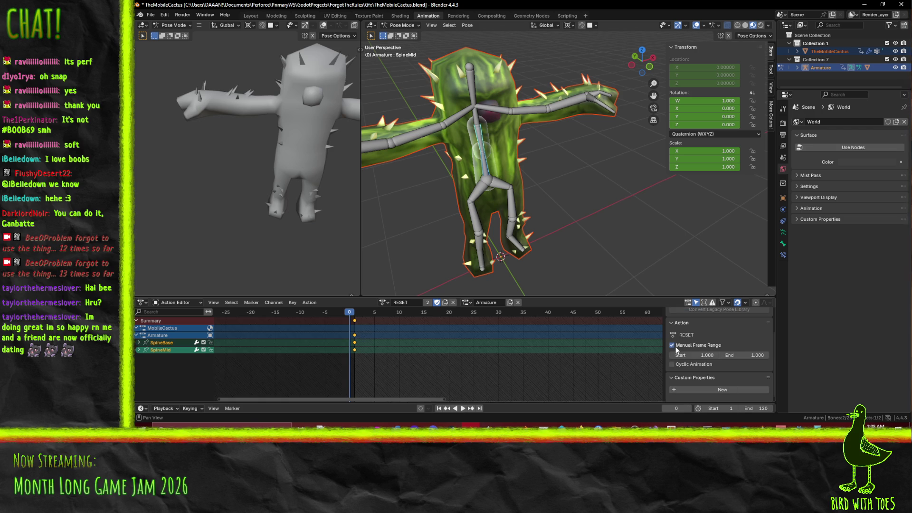
key("ctrl+s")
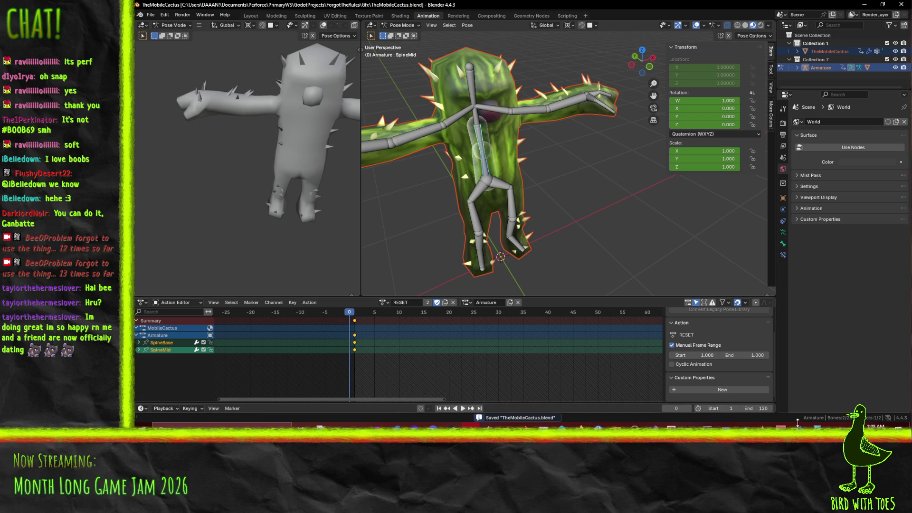
mouse_move(799, 427)
left_click(799, 399)
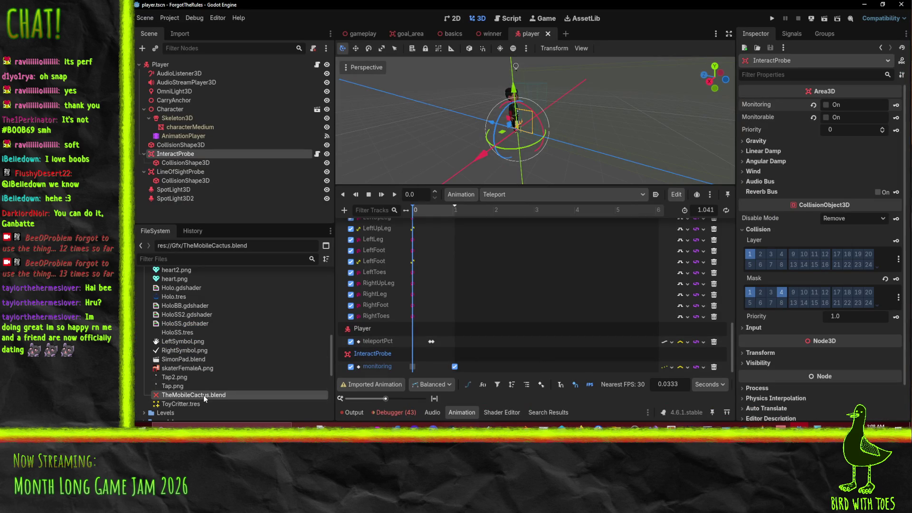
Select TheMobileCactus.blend in Godot, then in Blender move to frame 45 and save the file.
left_click(183, 341)
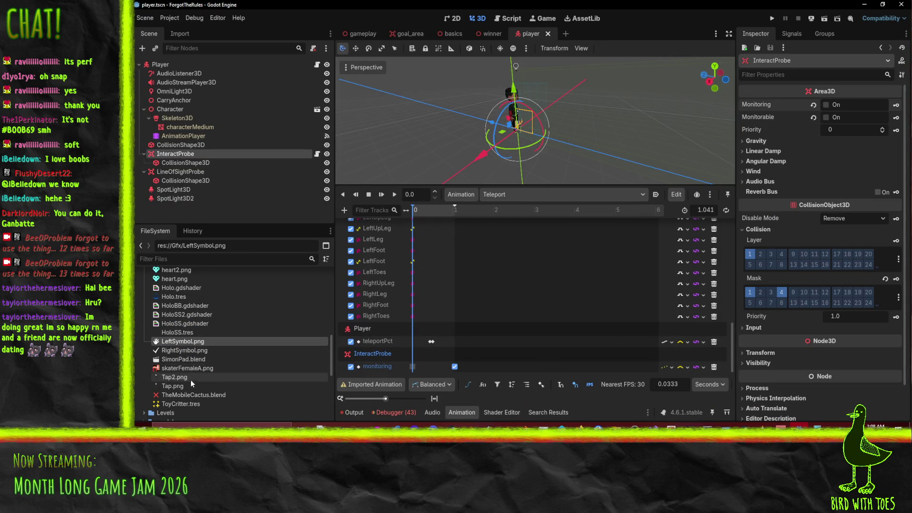
left_click(196, 399)
left_click(808, 426)
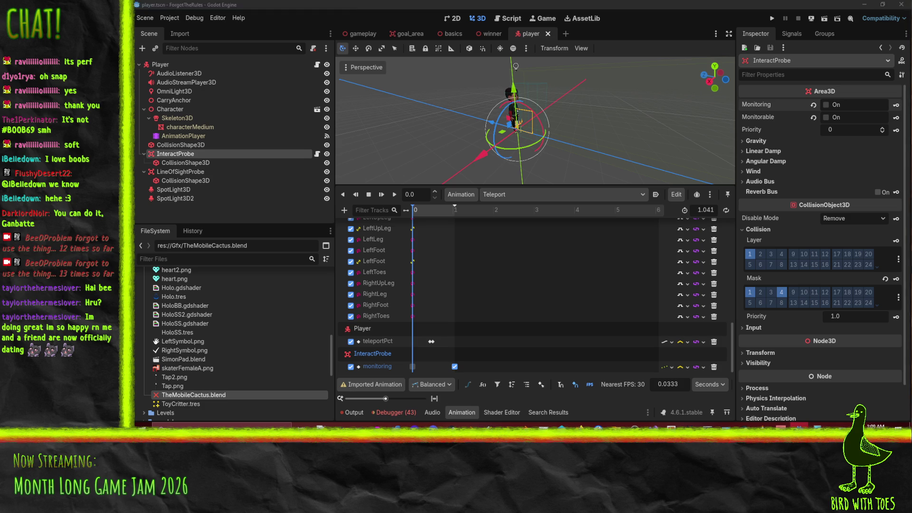
left_click(574, 371)
key("ctrl+s")
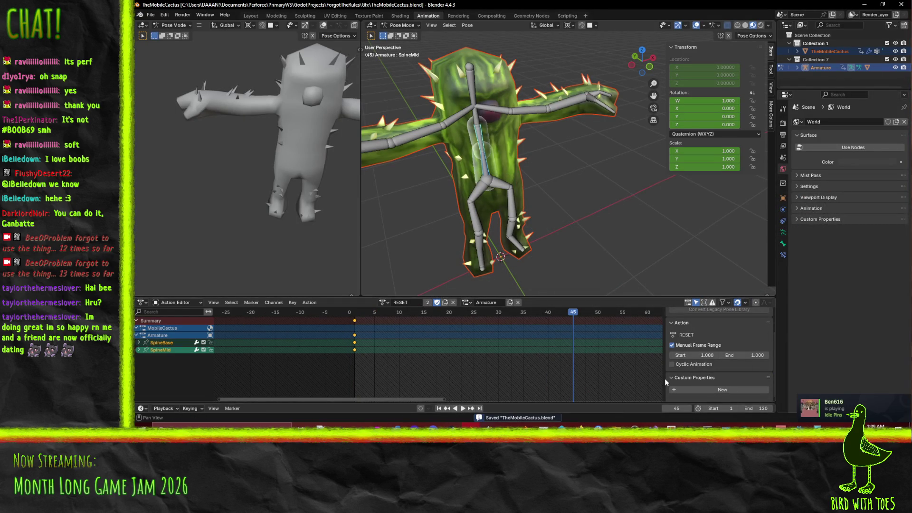
left_click(800, 426)
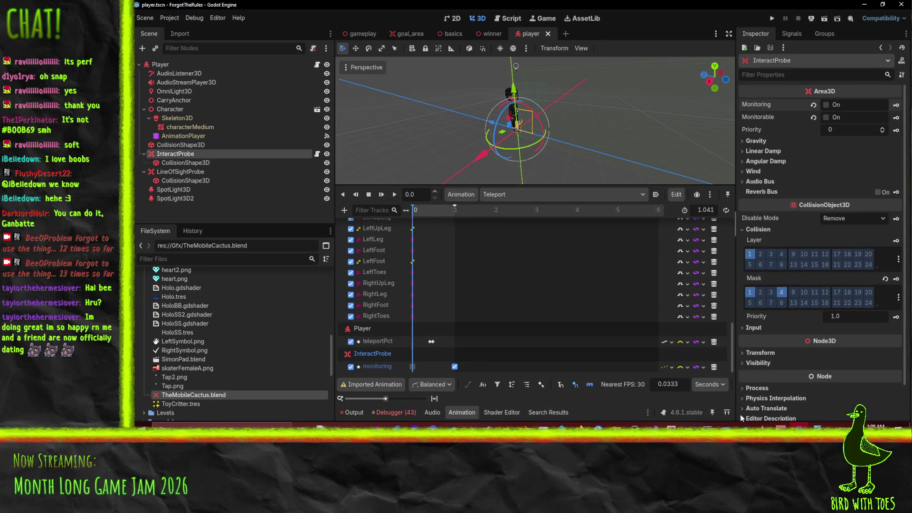
Re-save TheMobileCactus.blend in Blender twice more, checking Godot's reimport after each save.
left_click(489, 425)
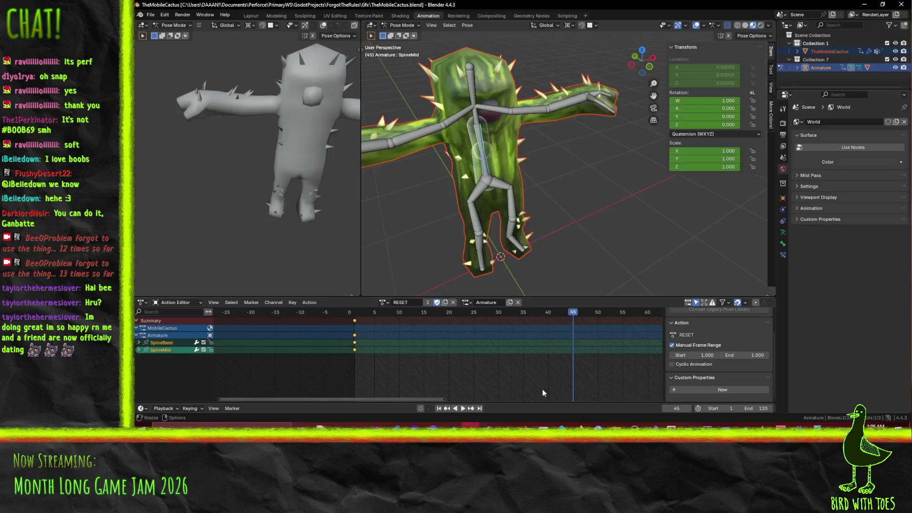
key("ctrl+s")
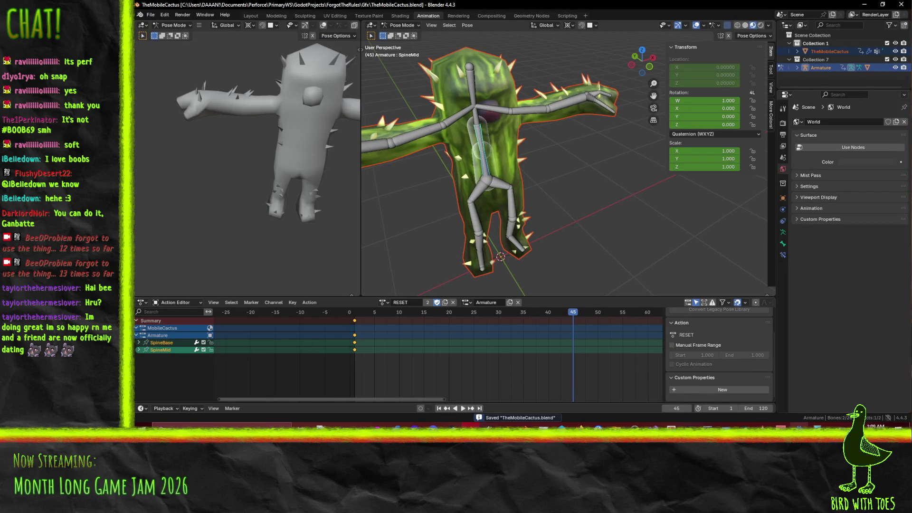
mouse_move(799, 428)
left_click(805, 405)
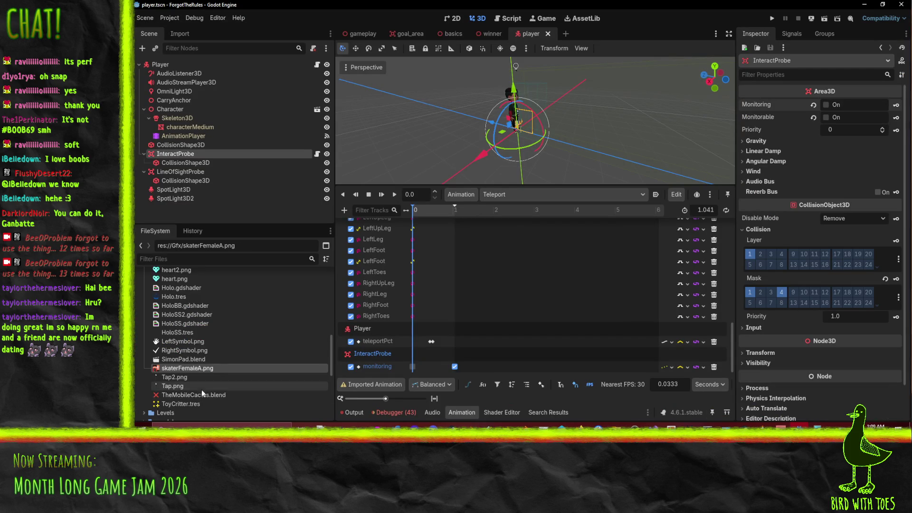
left_click(817, 426)
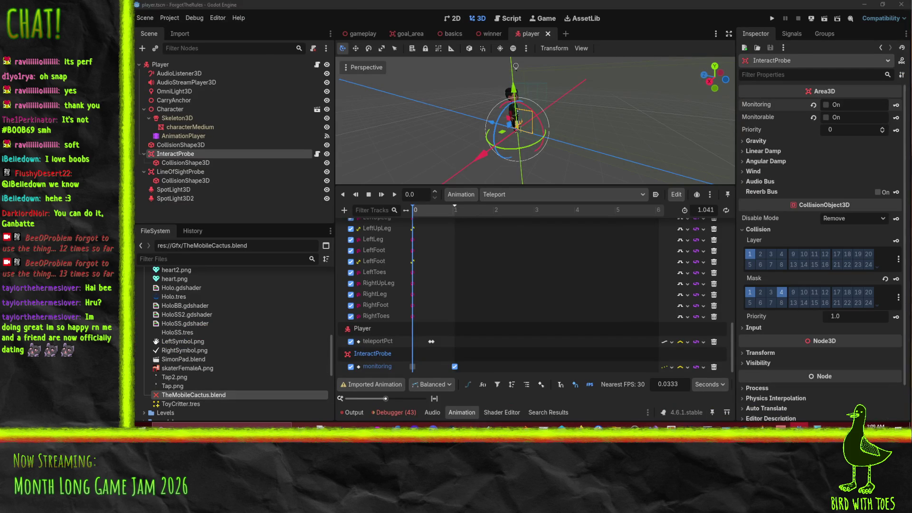
key("ctrl+s")
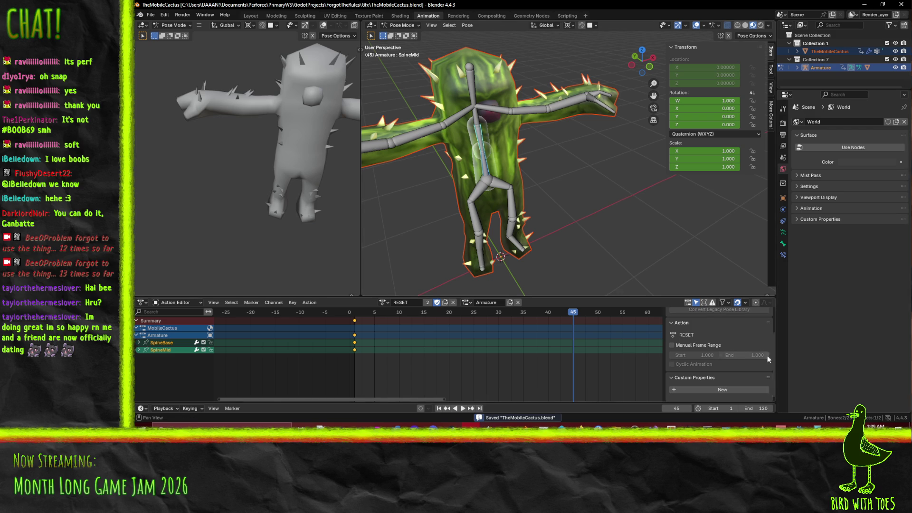
left_click(800, 426)
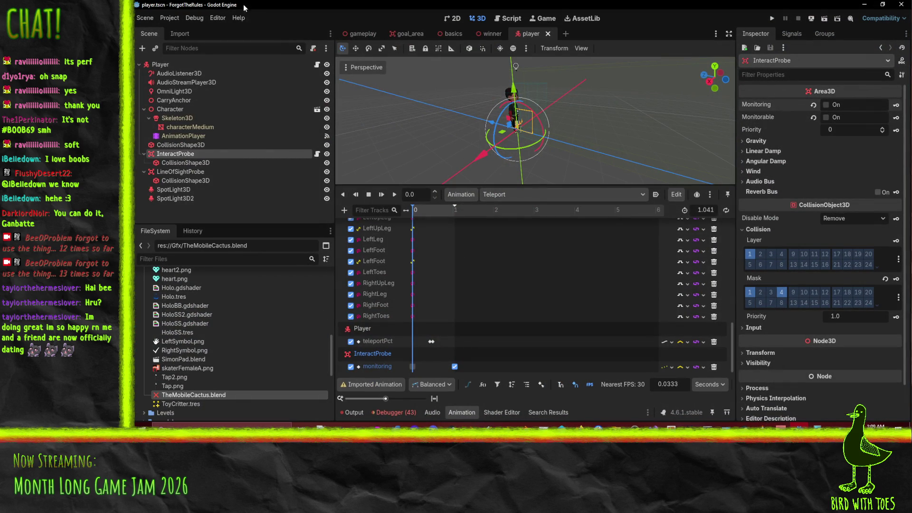
left_click(193, 19)
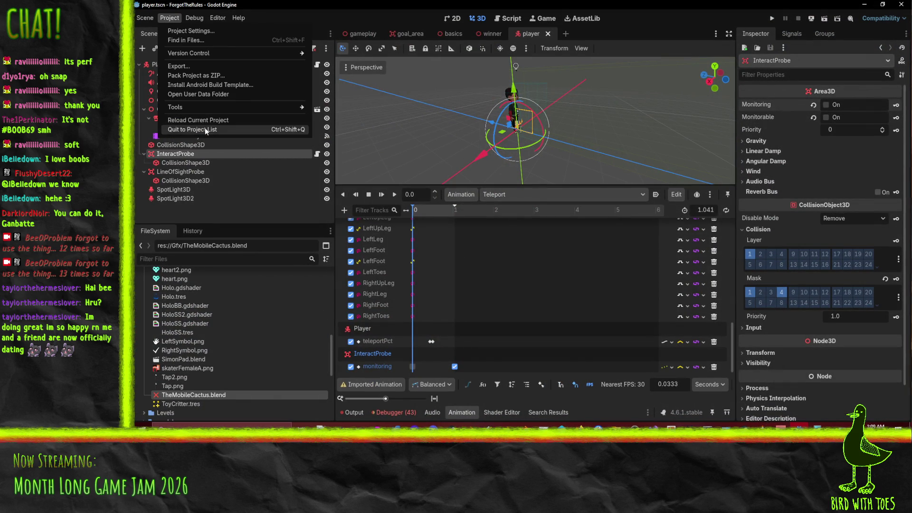
Quit to the Project List to reload the project, then show the Output log.
left_click(204, 129)
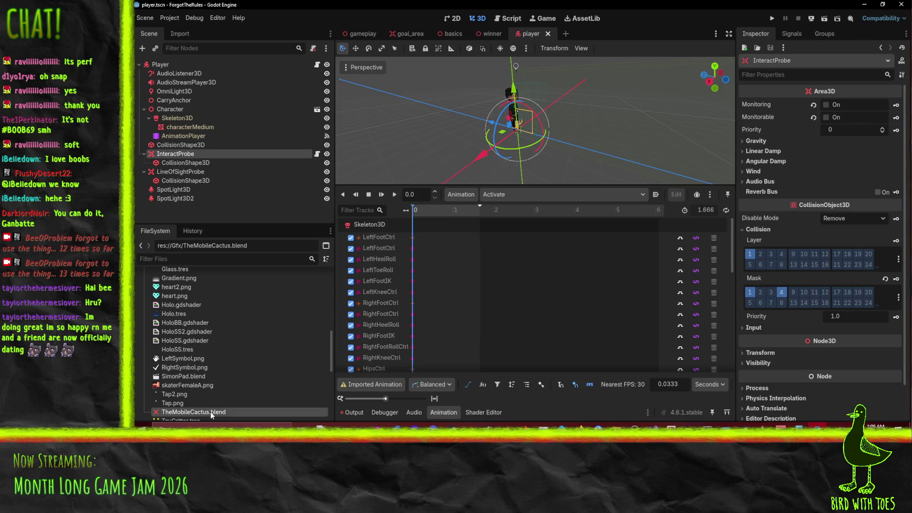
left_click(362, 411)
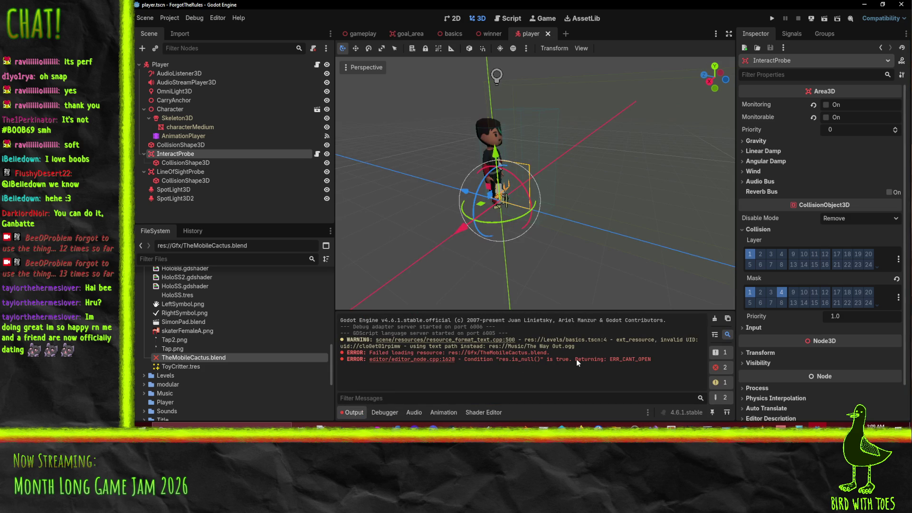
Review the two TheMobileCactus.blend load-error lines, then right-click that file in FileSystem.
left_click_drag(374, 355, 551, 360)
left_click(559, 363)
left_click(205, 365)
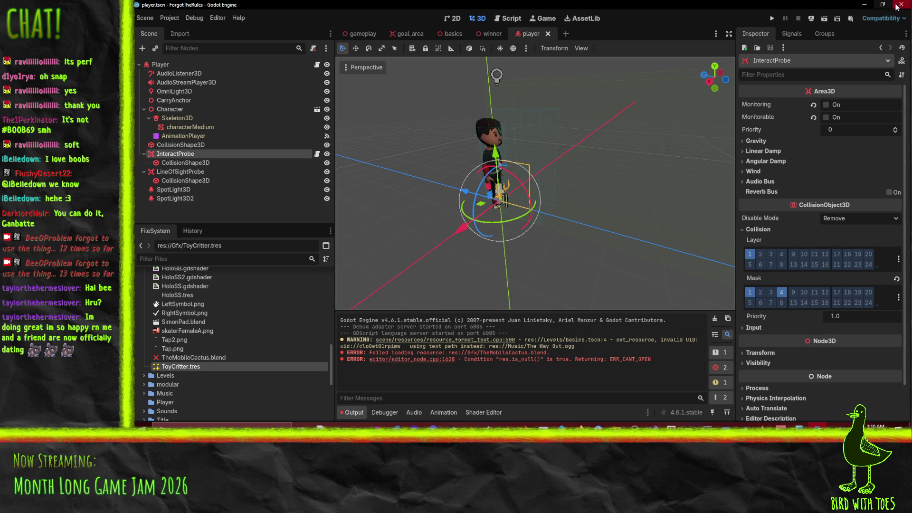
right_click(189, 358)
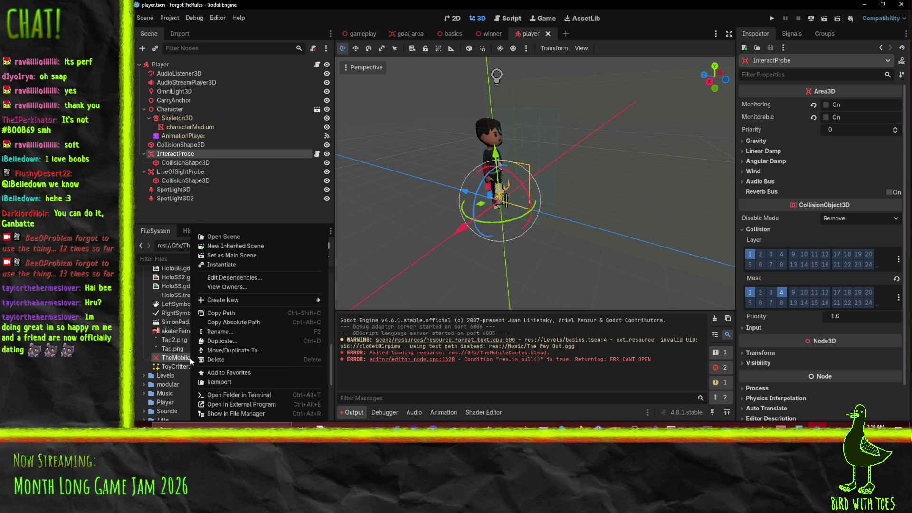
Reimport TheMobileCactus.blend, inspect its Idle and AnimationPlayer import options, then close the settings.
left_click(208, 382)
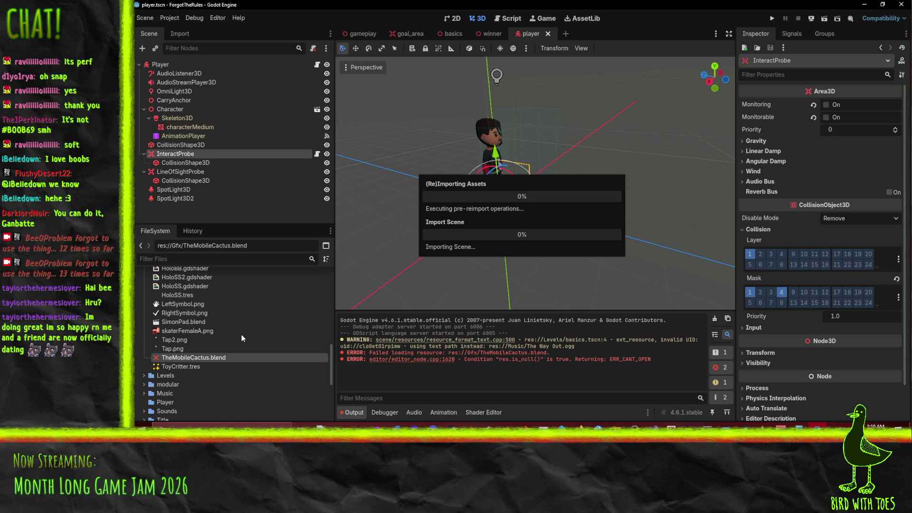
double_click(198, 358)
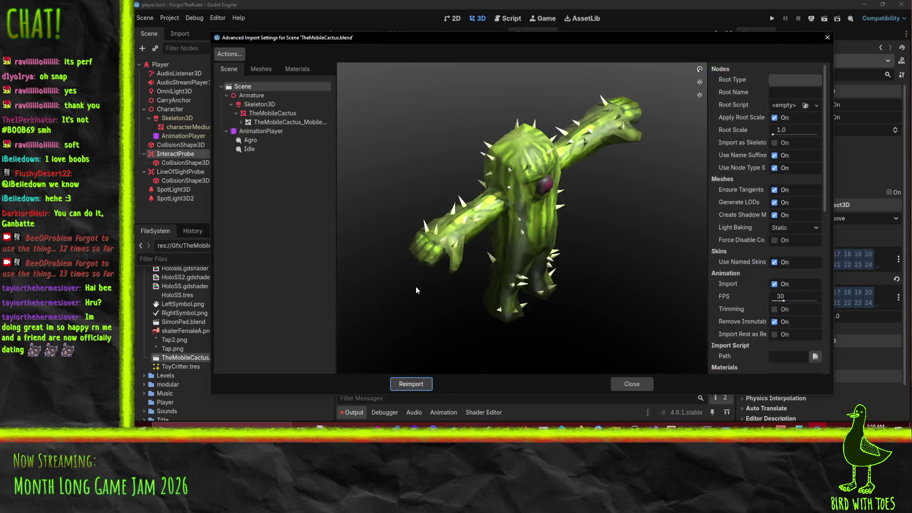
left_click(244, 149)
left_click(254, 133)
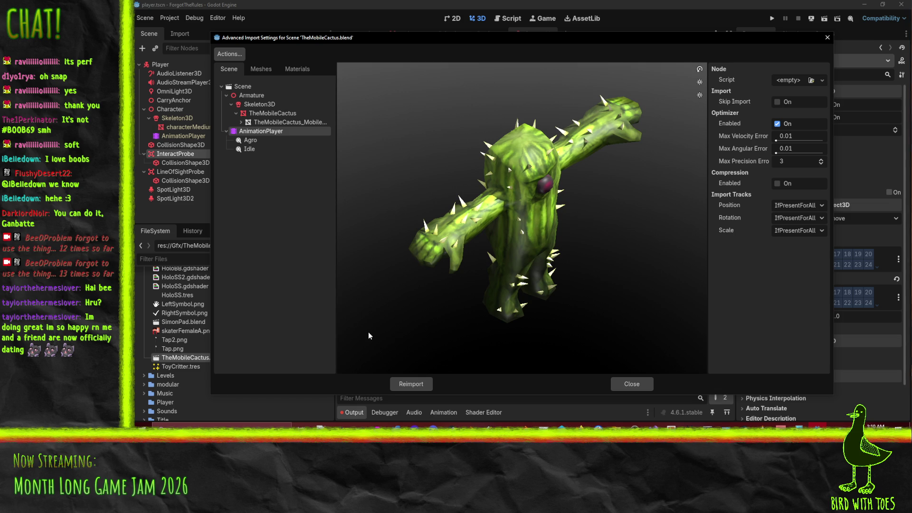
left_click(630, 386)
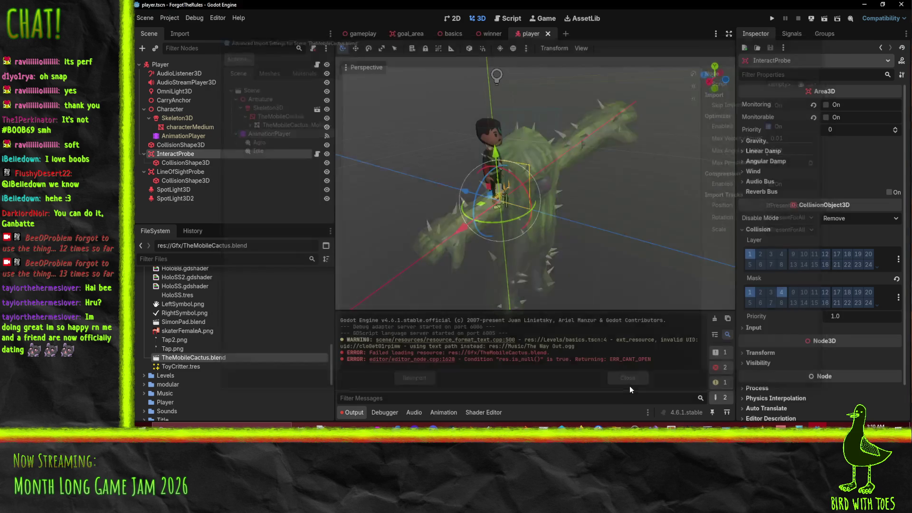
left_click_drag(495, 219, 485, 224)
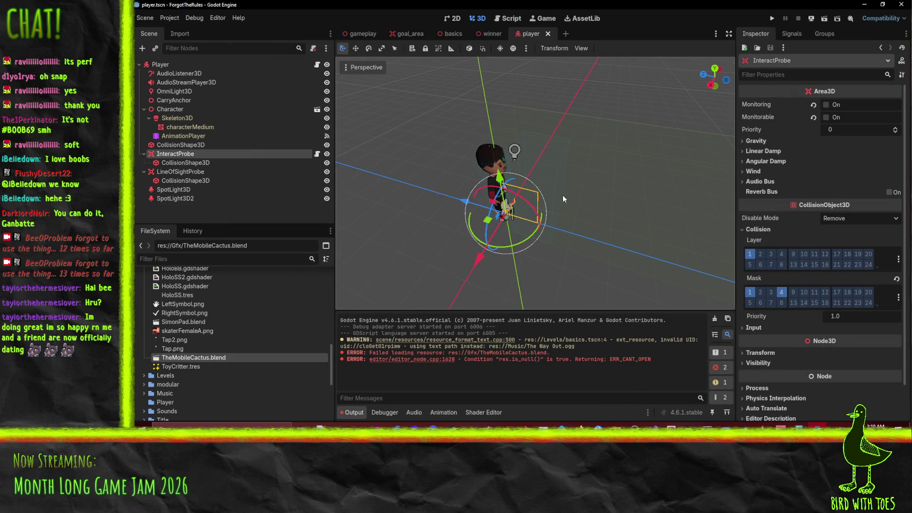
mouse_move(520, 264)
left_mouse_down()
mouse_move(533, 240)
mouse_move(504, 247)
mouse_move(501, 147)
left_mouse_up()
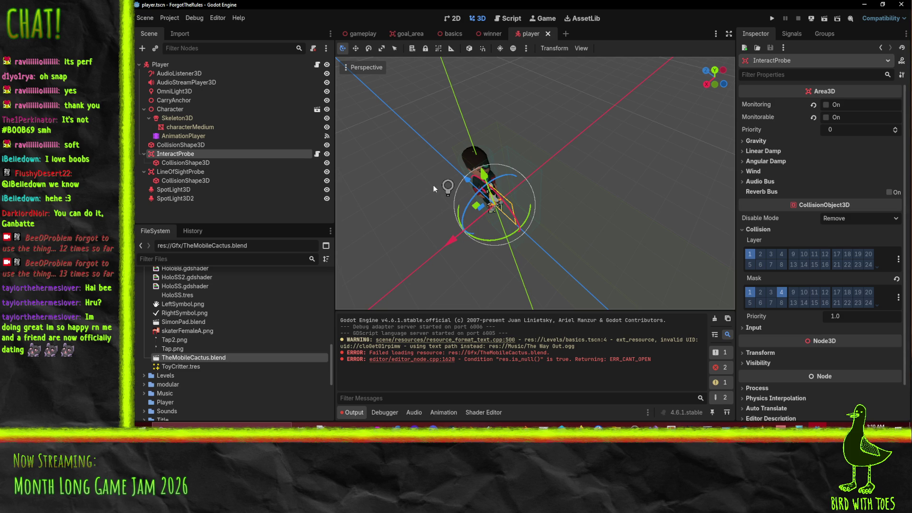
Playtest the game from the title screen, try the interact action twice, then stop the run.
left_click(771, 19)
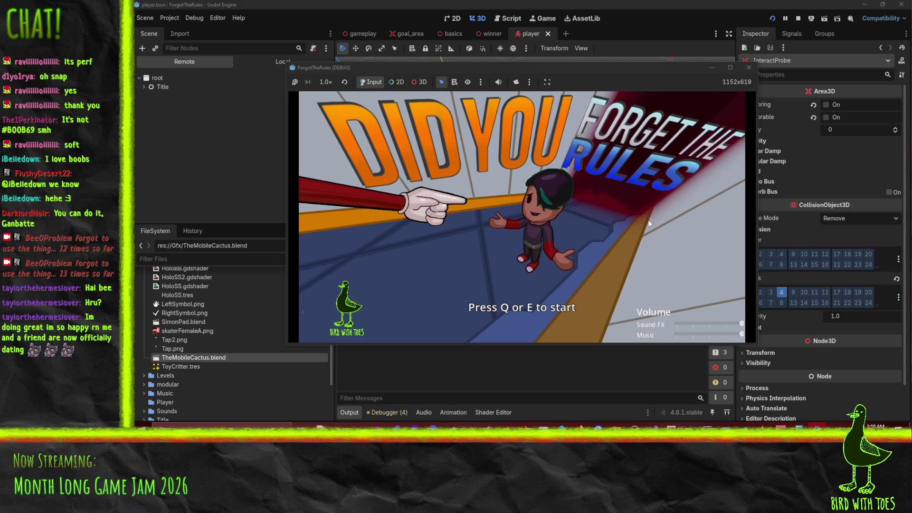
key("e")
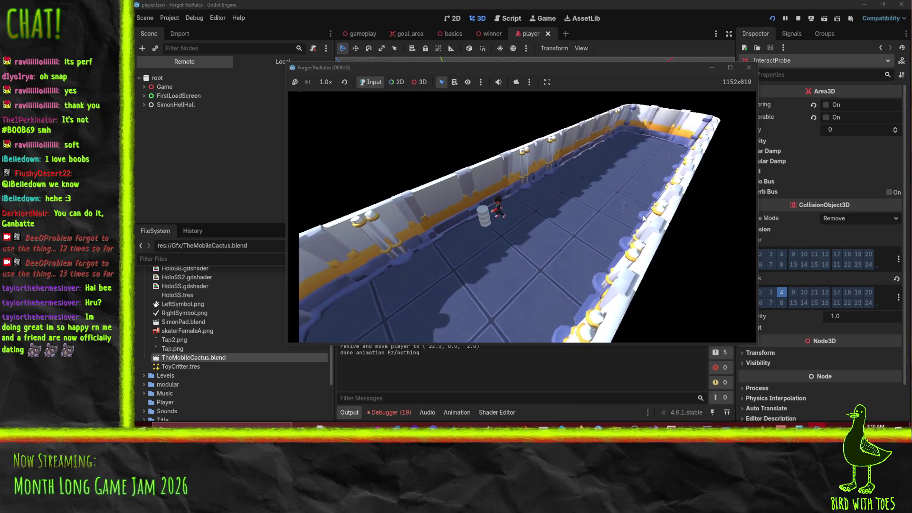
key("e")
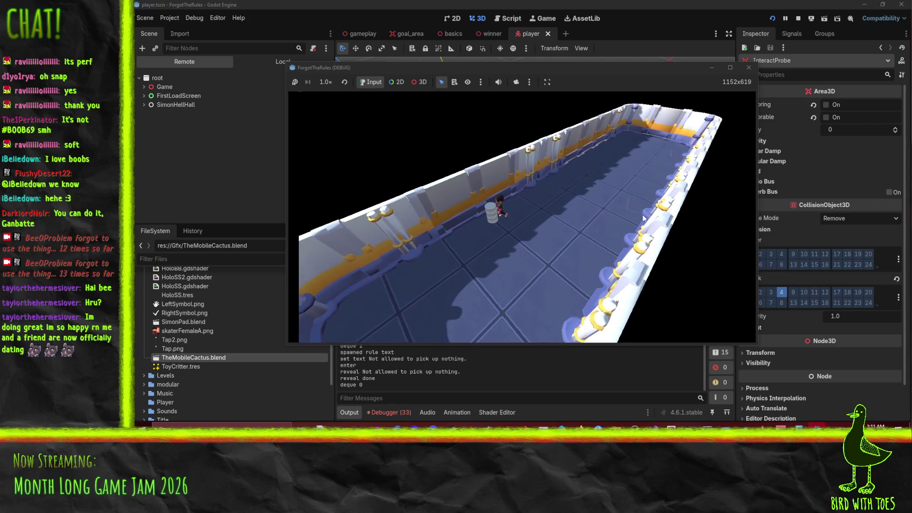
key("e")
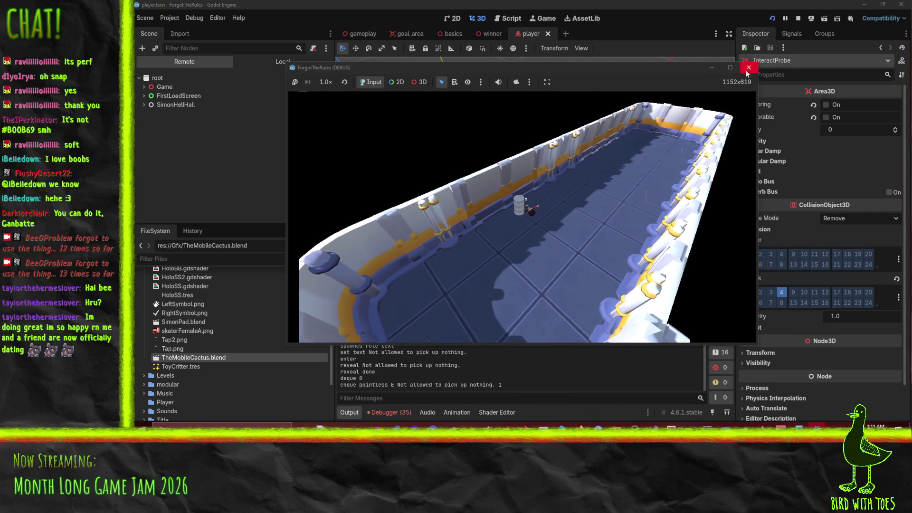
left_click(746, 68)
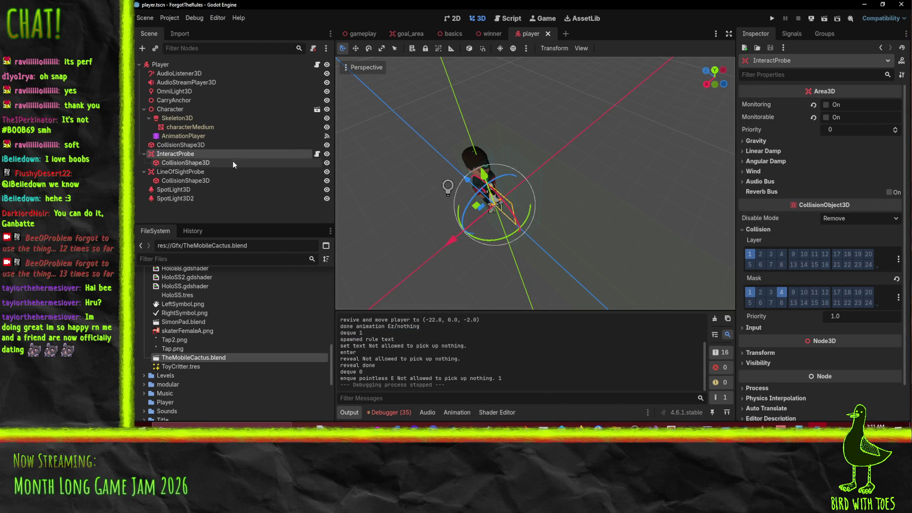
Enable Monitoring on InteractProbe and save the player scene.
left_click(827, 104)
key("ctrl+s")
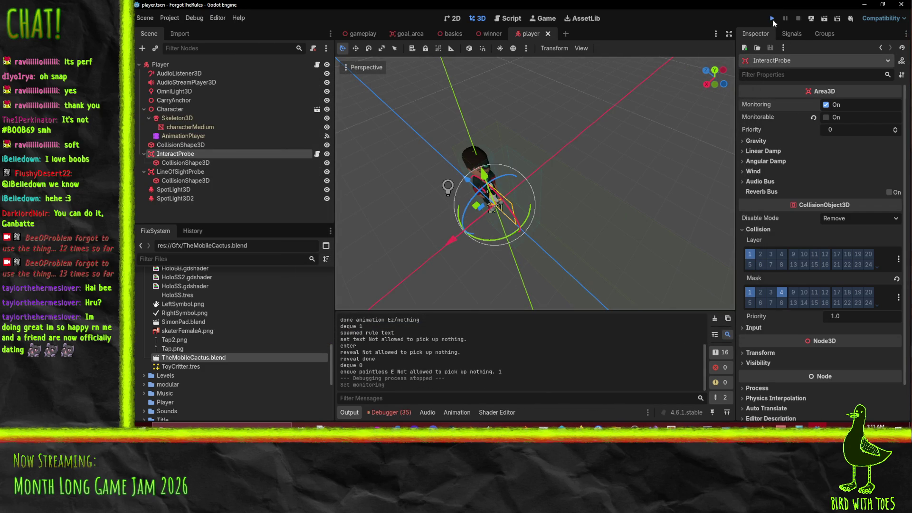
left_click(204, 163)
left_click(196, 151)
Inspect the AnimationPlayer's RESET animation.
left_click(181, 138)
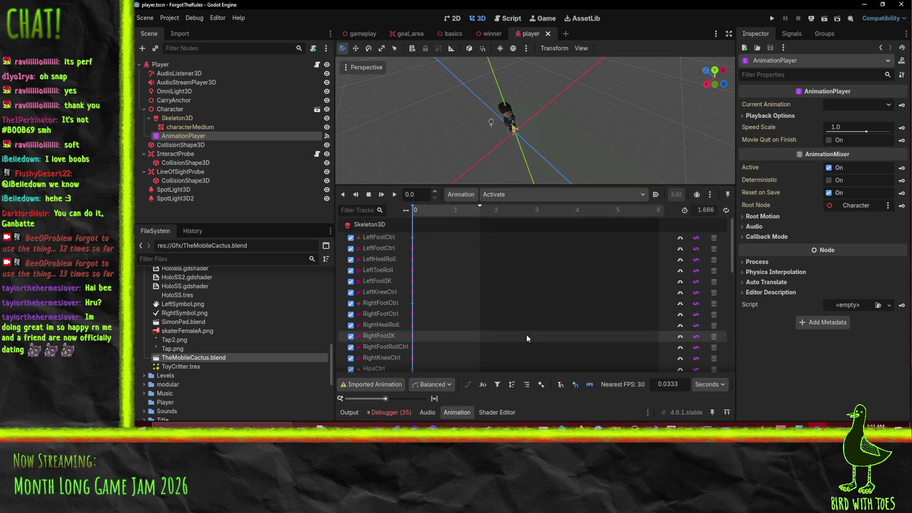
left_click(520, 197)
left_click(515, 266)
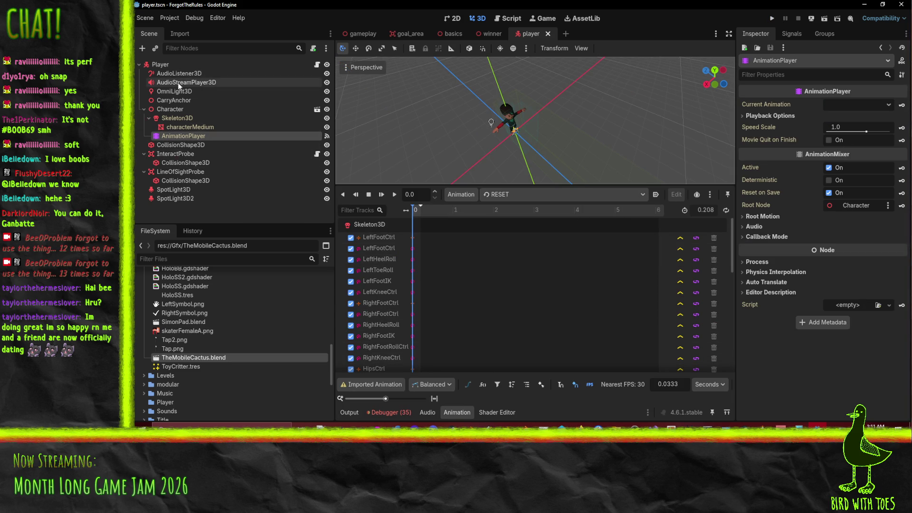
scroll(449, 321, "down", 5)
scroll(449, 323, "up", 5)
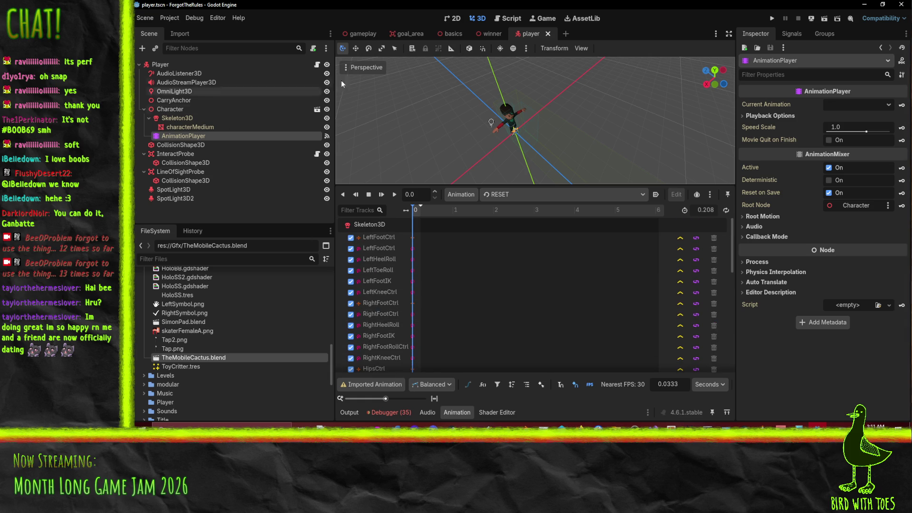
Try keying InteractProbe's monitoring into the animation, dismiss the imported-animation warning, and relaunch the game.
left_click(193, 153)
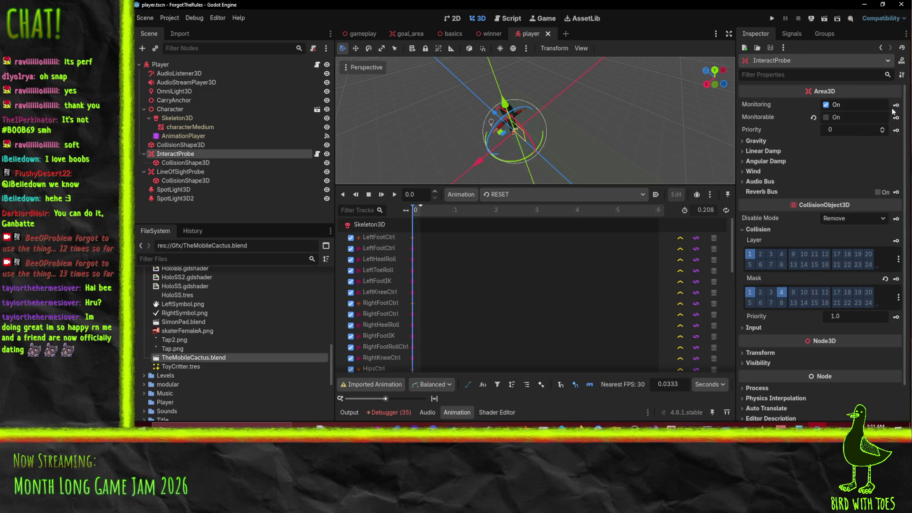
left_click(896, 105)
left_click(521, 229)
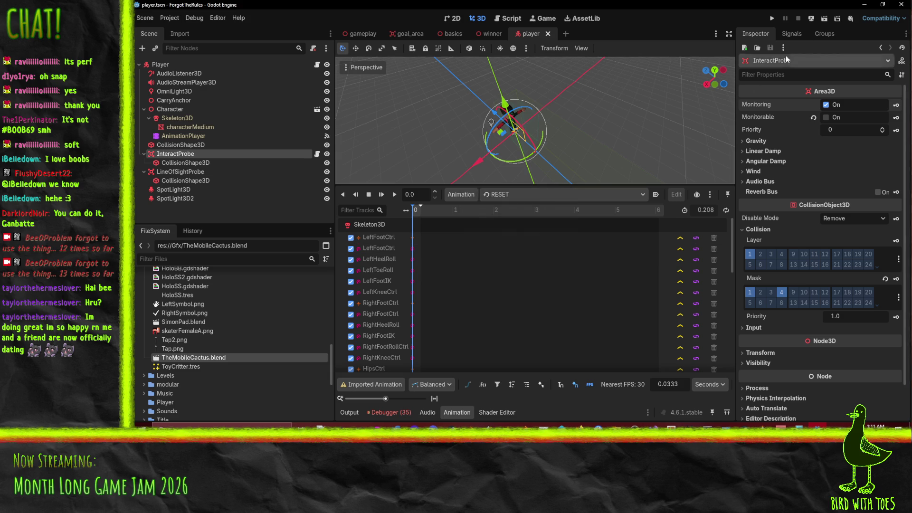
left_click(772, 19)
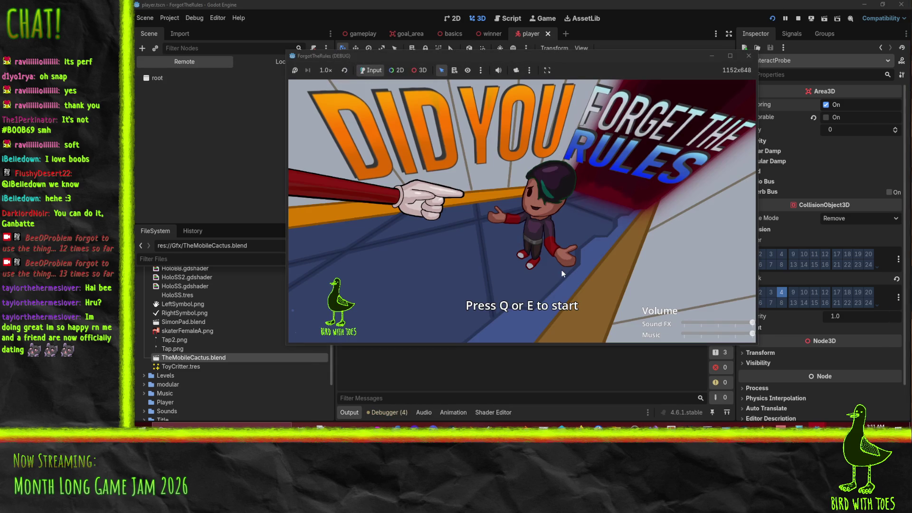
Walk the character around the room until the 'DO NOT look at the Shy Cactguy' rule appears, then stop.
key("e")
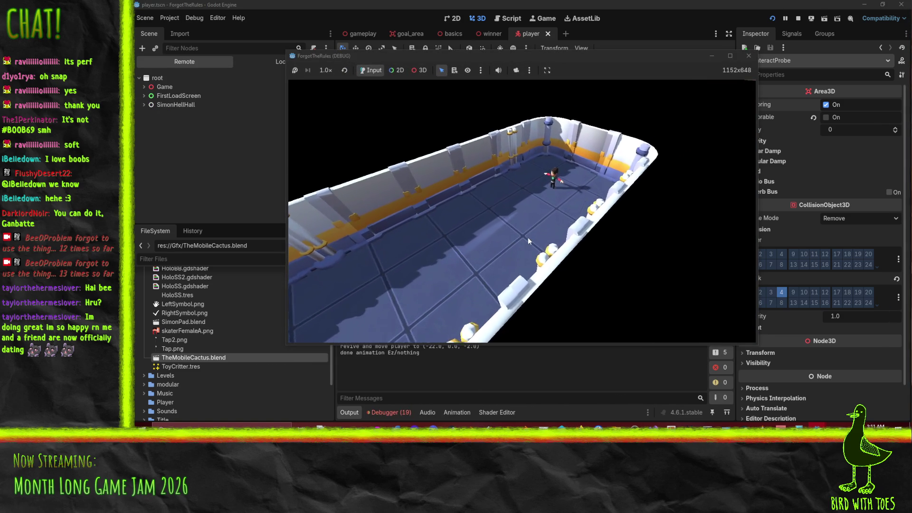
key("s")
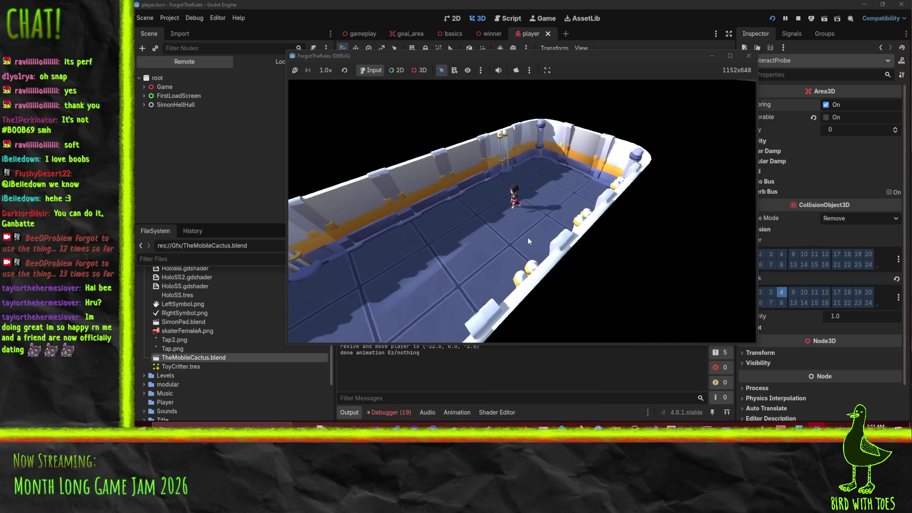
key("a")
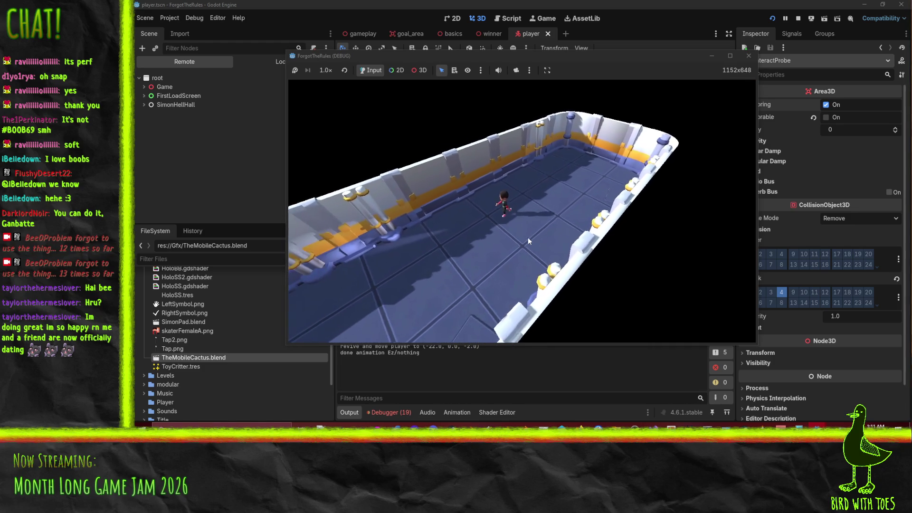
key("a")
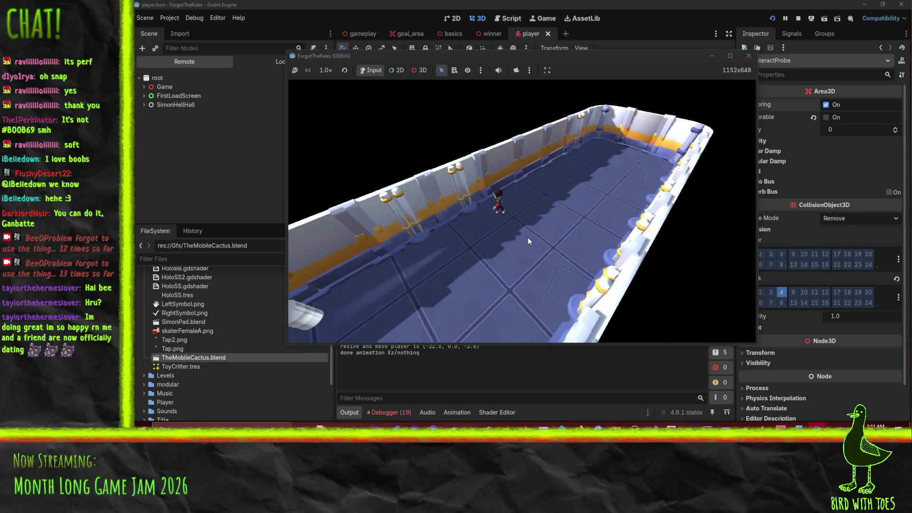
key("a")
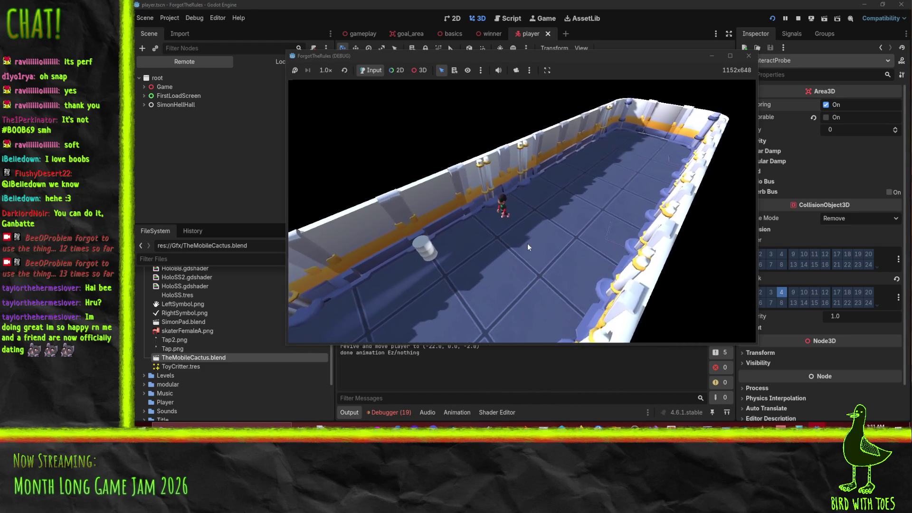
key("a")
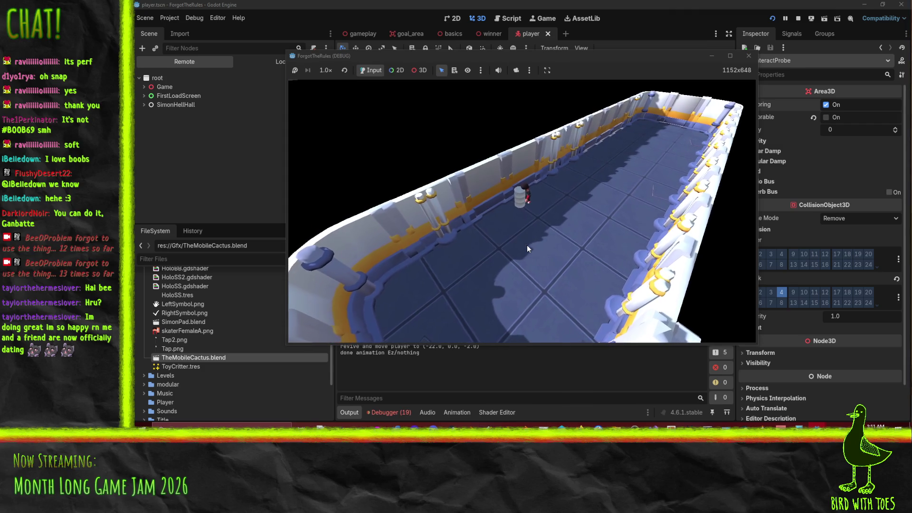
key("a")
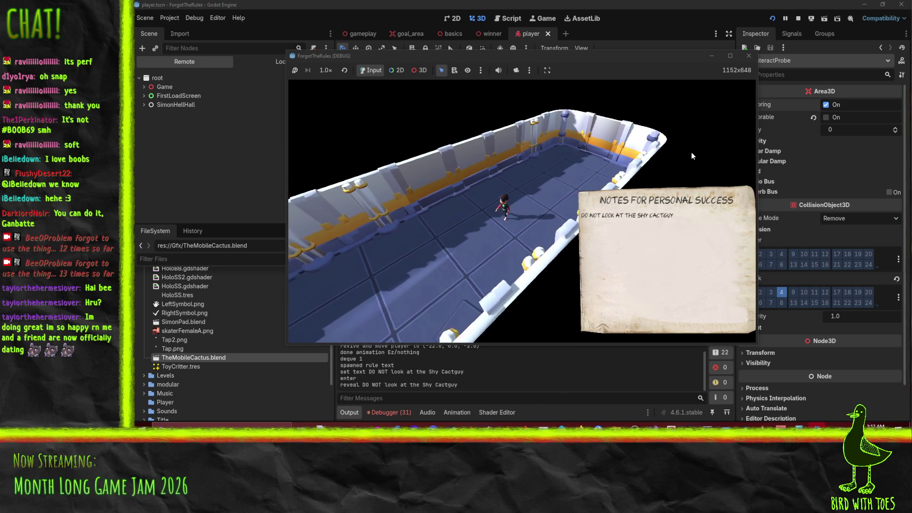
left_click(749, 55)
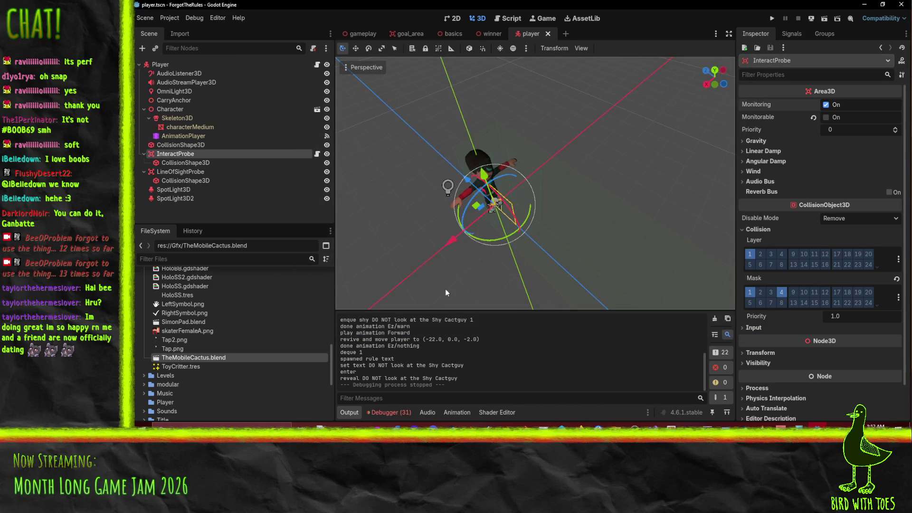
Scroll to the Inspector's Script field and open interact_probe.gd in the script editor.
scroll(572, 180, "up", 1)
scroll(573, 181, "up", 1)
scroll(851, 393, "down", 2)
left_click(851, 393)
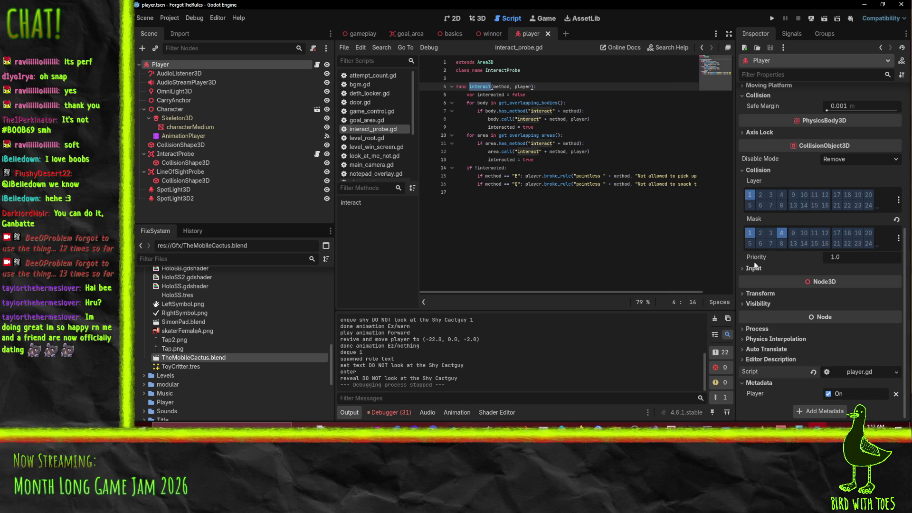
Open player.gd and search 'teleport' to locate the Teleport branch.
left_click(864, 372)
left_click(564, 153)
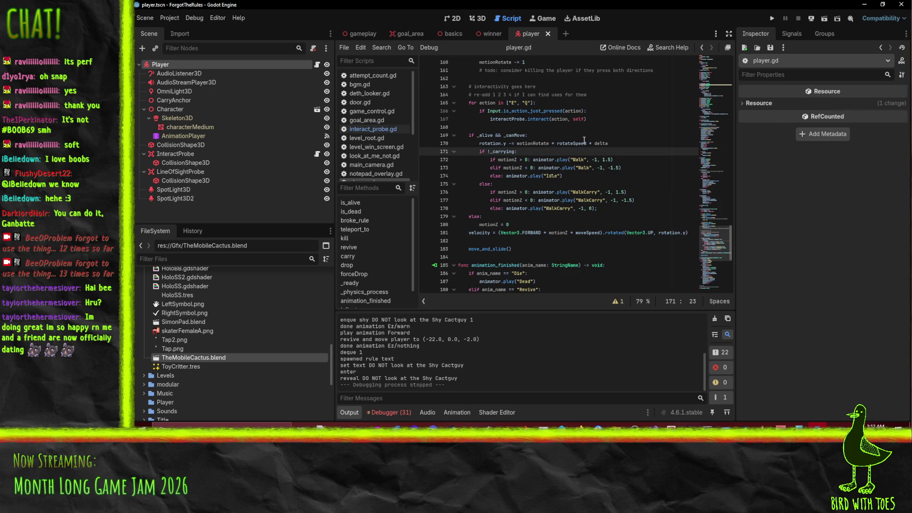
key("ctrl+f")
type("teleport")
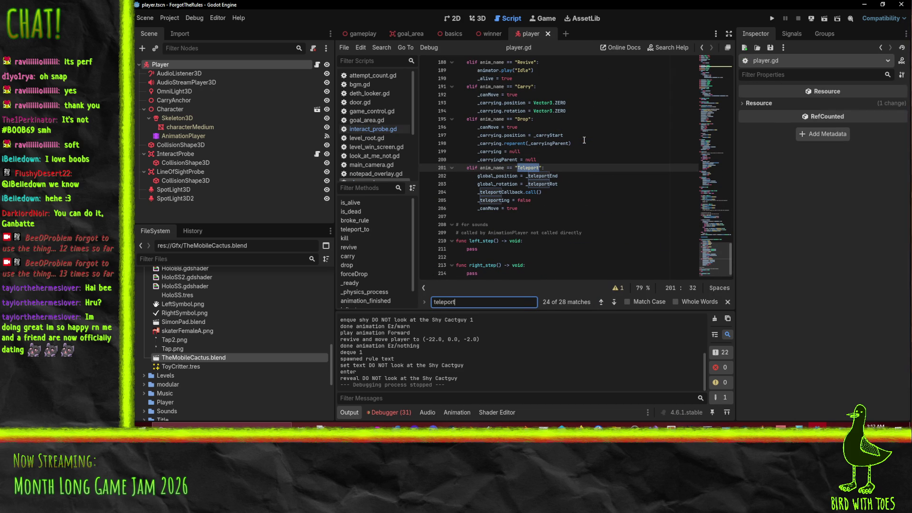
left_click(597, 185)
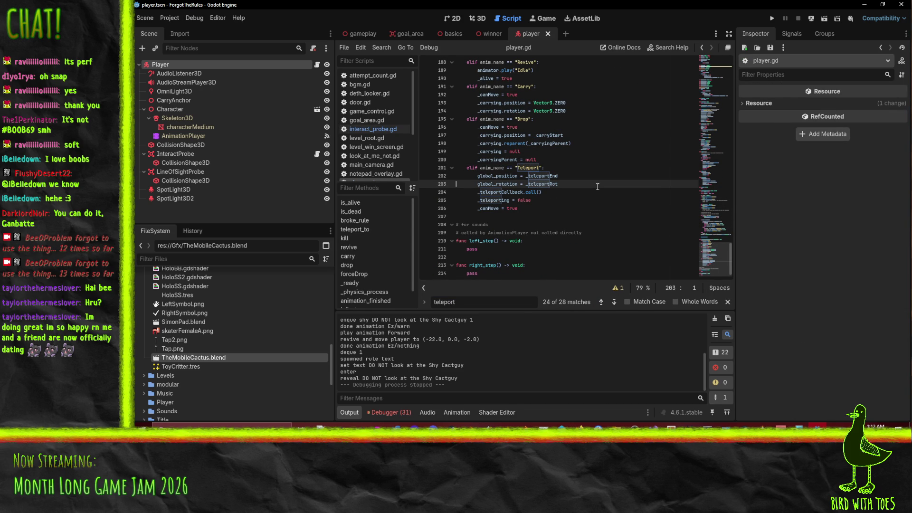
Review the Teleport branch, undo the stray typed 'a', and return to the 3D view.
scroll(598, 187, "up", 20)
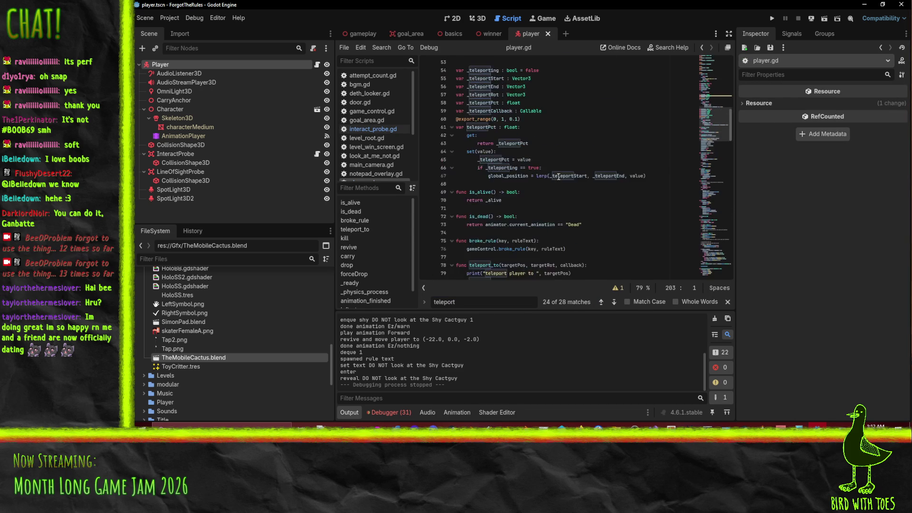
scroll(559, 179, "up", 3)
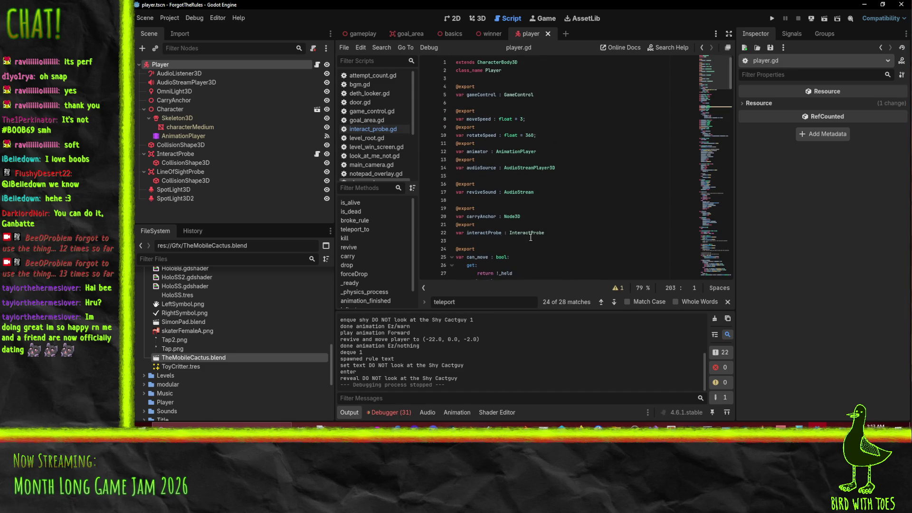
key("Up")
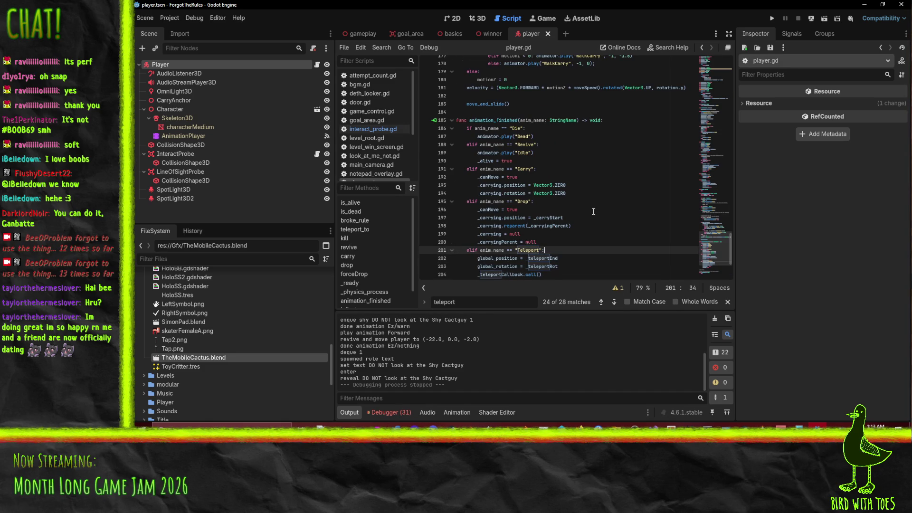
type("a")
key("ctrl+z")
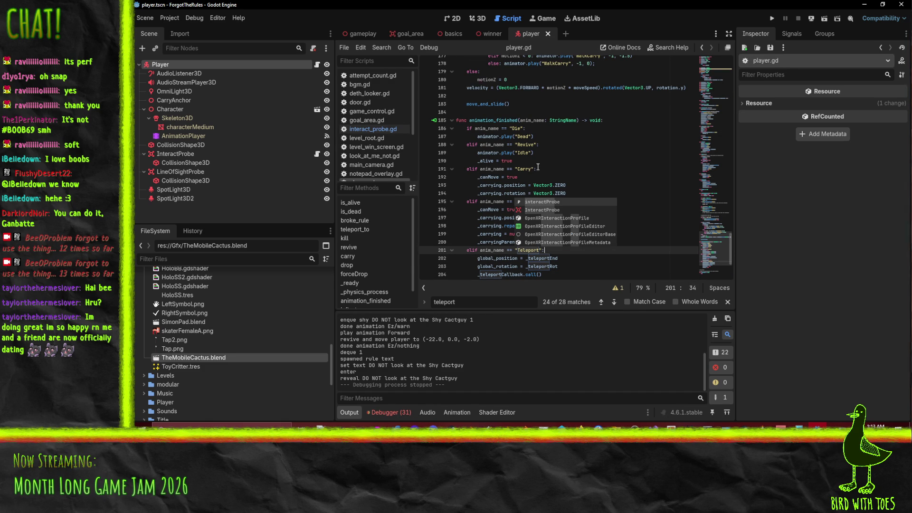
left_click(393, 130)
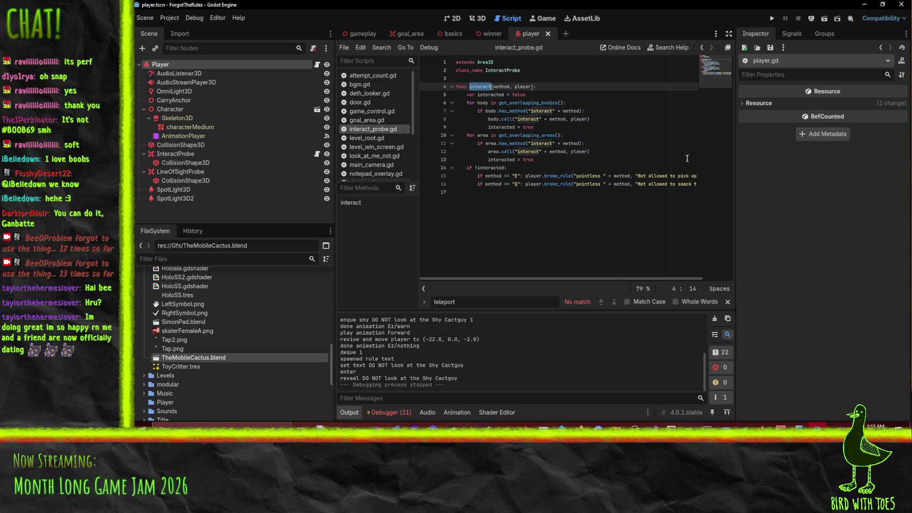
key("ctrl+F2")
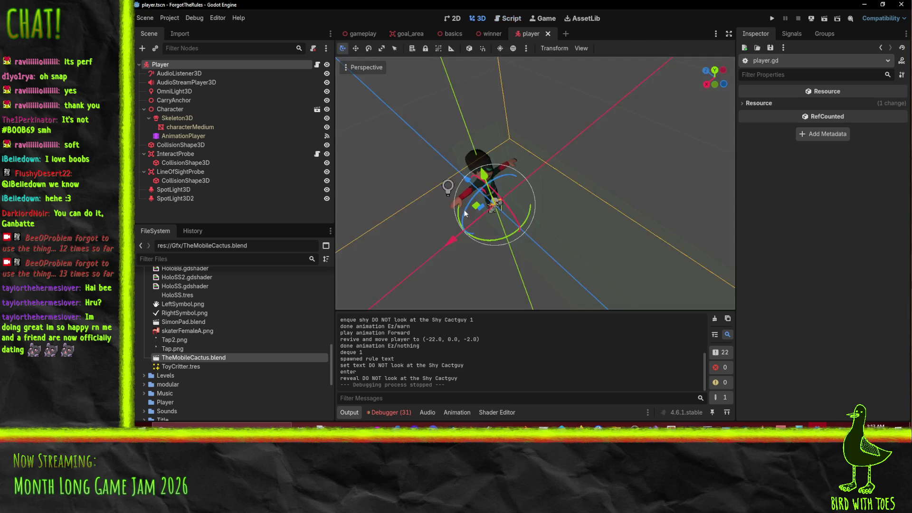
Open the Teleport animation and delete its InteractProbe monitoring track.
left_click(190, 173)
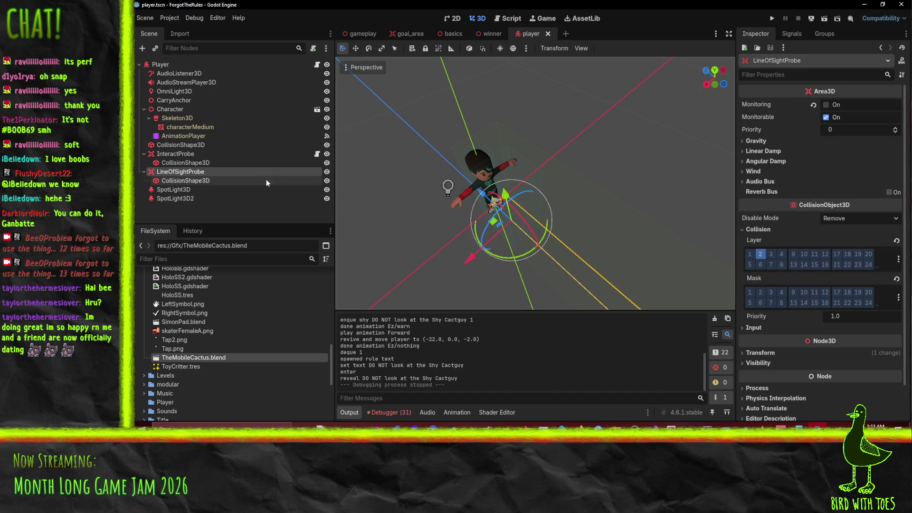
left_click(183, 136)
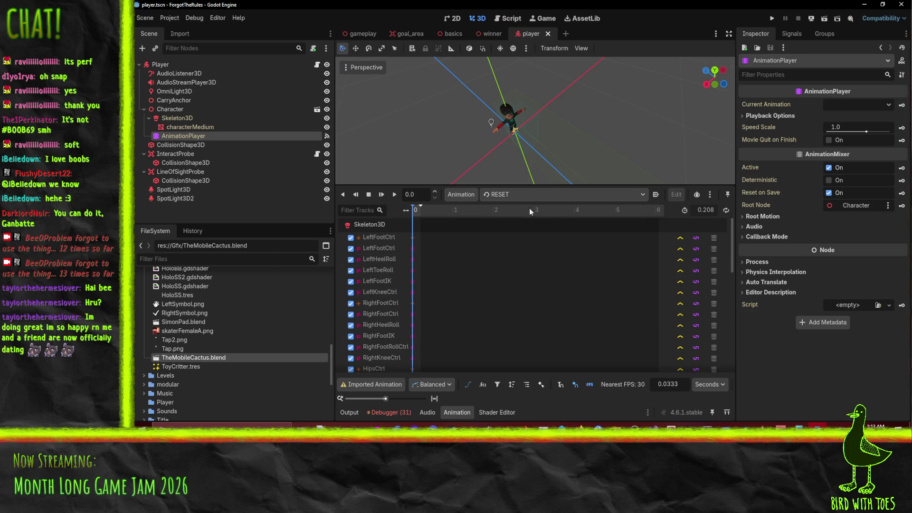
left_click(529, 196)
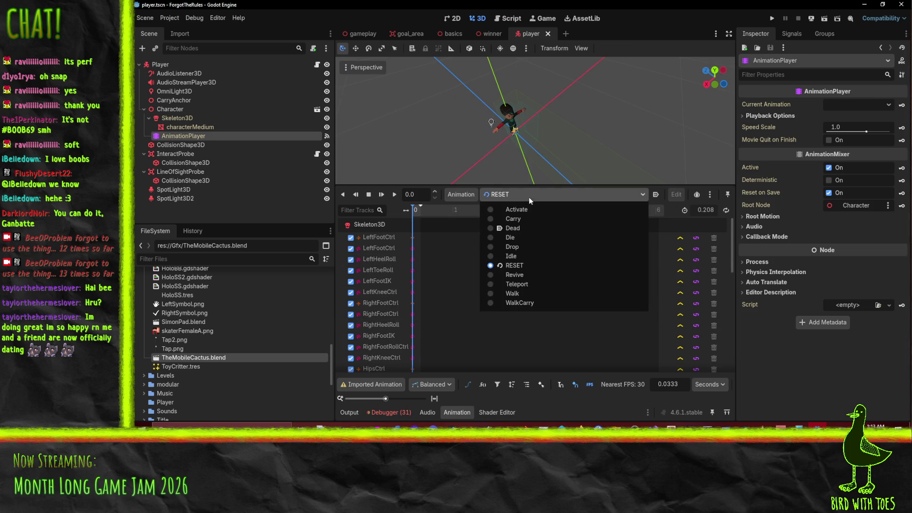
left_click(526, 283)
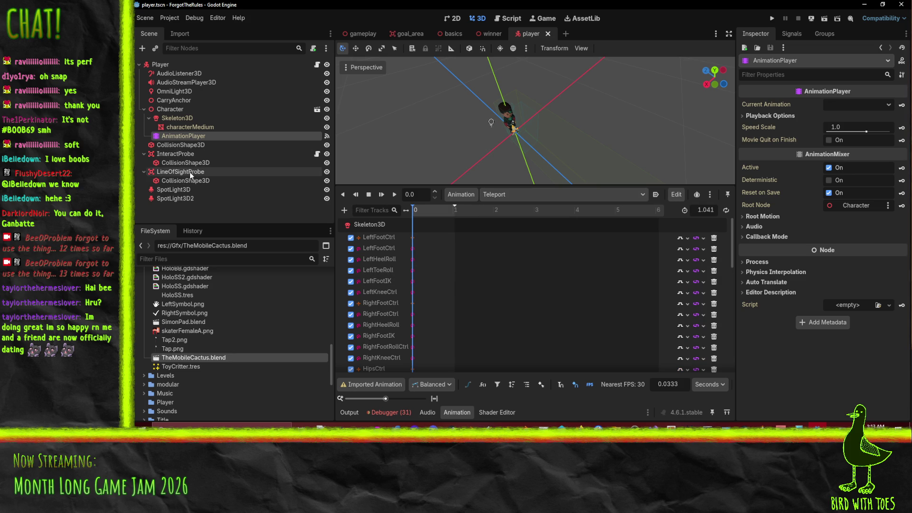
scroll(511, 317, "down", 10)
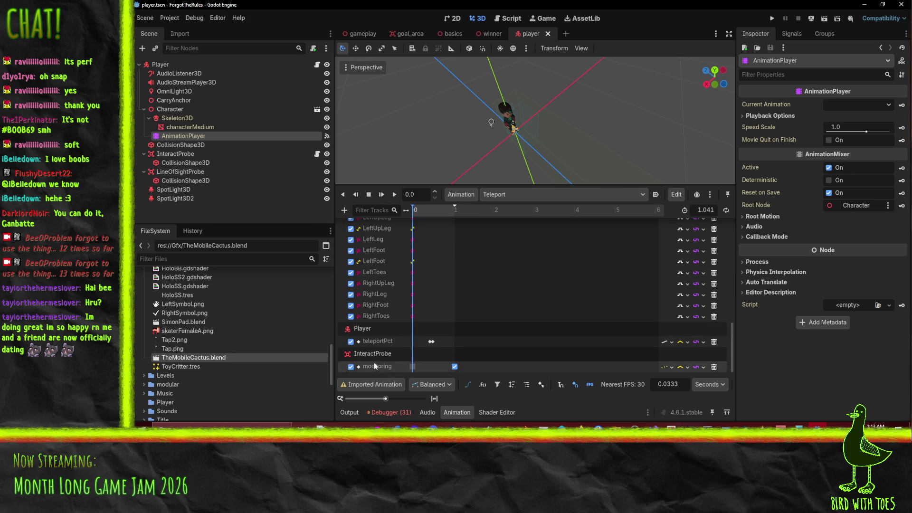
left_click(714, 368)
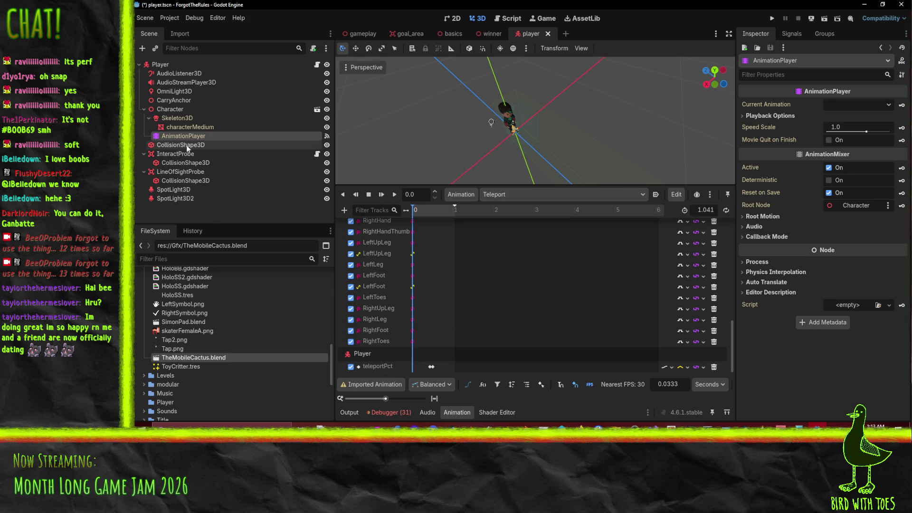
Key LineOfSightProbe's Monitorable in Teleport, off at 0 and on at the end.
left_click(190, 172)
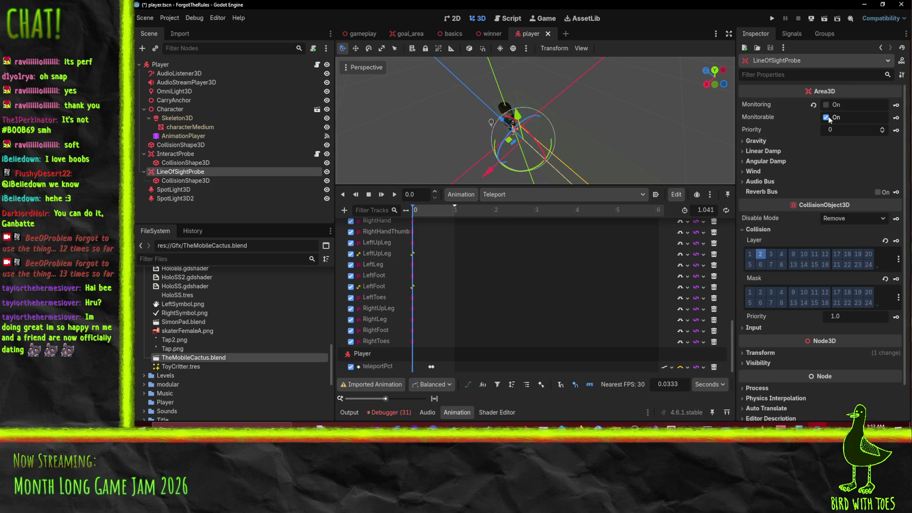
left_click_drag(461, 214, 472, 217)
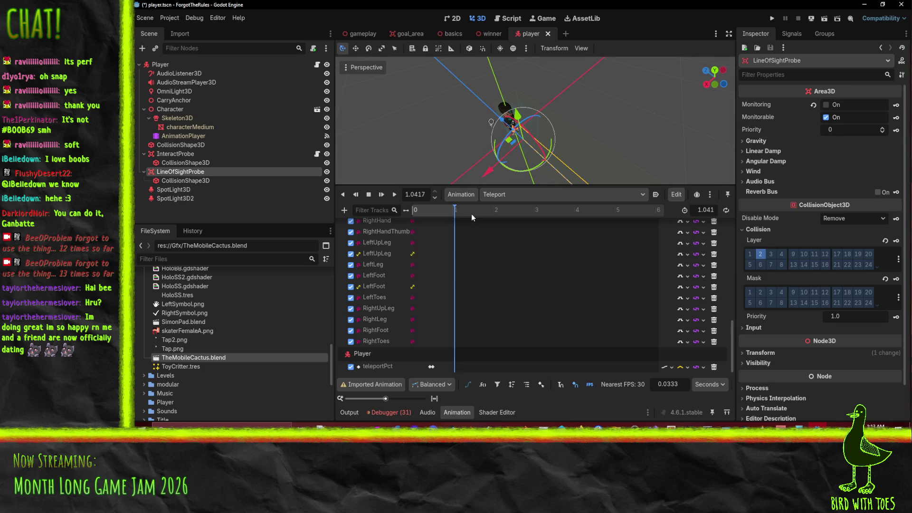
left_click(897, 119)
left_click(482, 237)
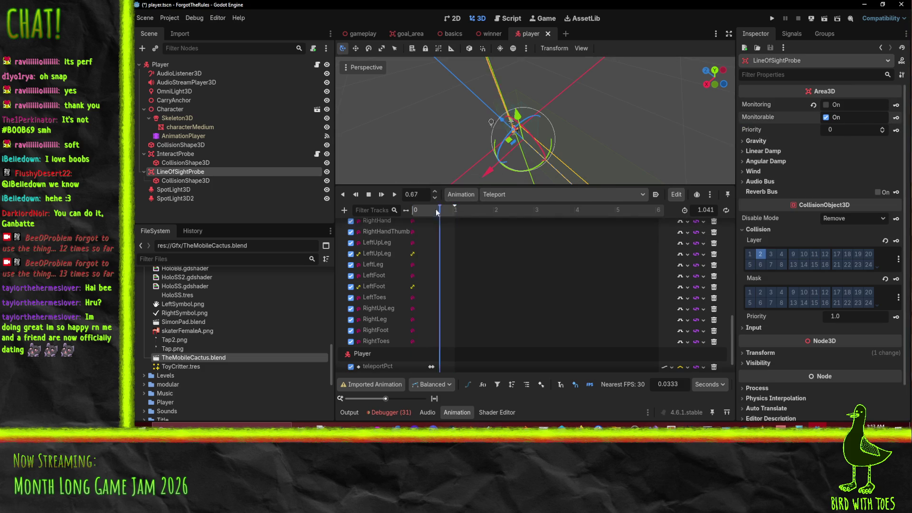
left_click(822, 117)
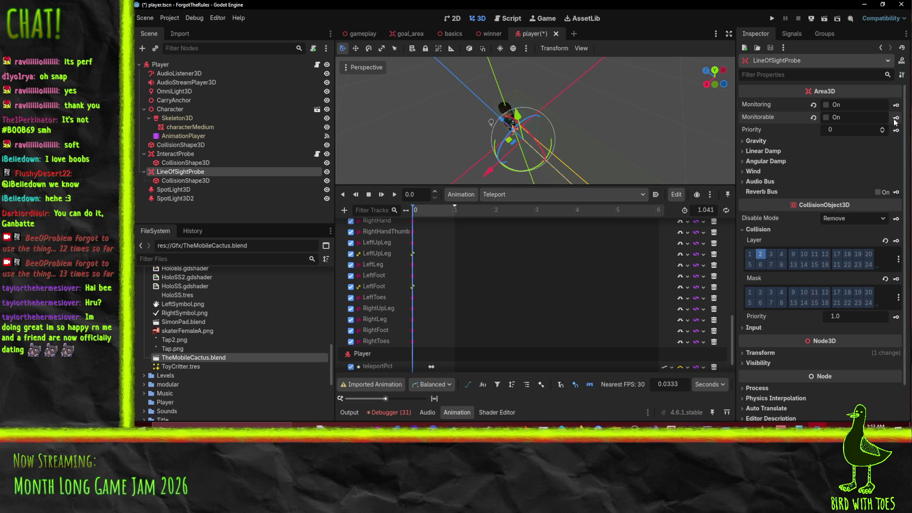
Save player.tscn and launch the game for a playtest.
scroll(523, 330, "down", 2)
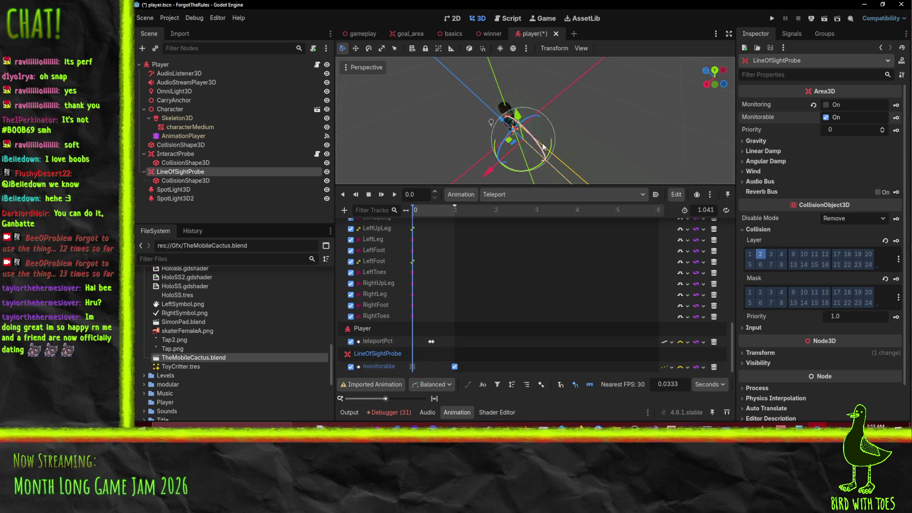
key("ctrl+s")
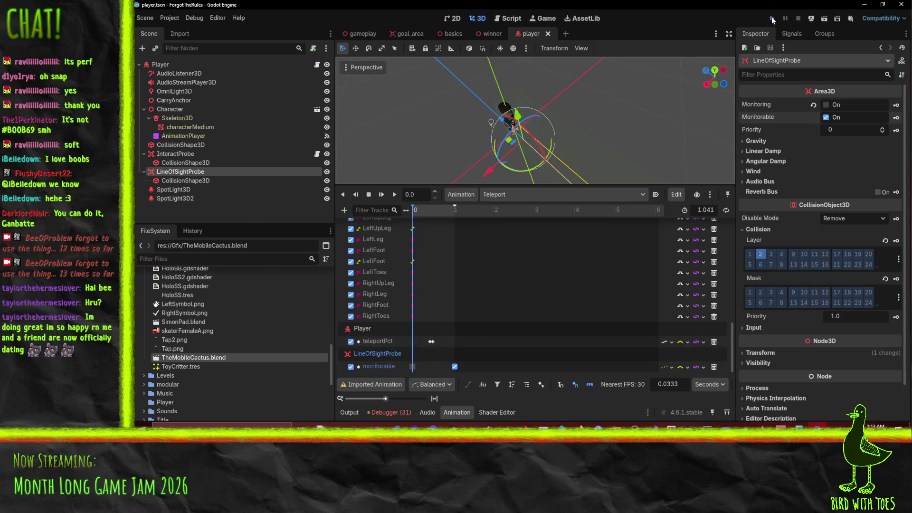
left_click(773, 20)
Start with Q, walk left along the corridor until 'Rules Broken 1', then stop the game.
key("q")
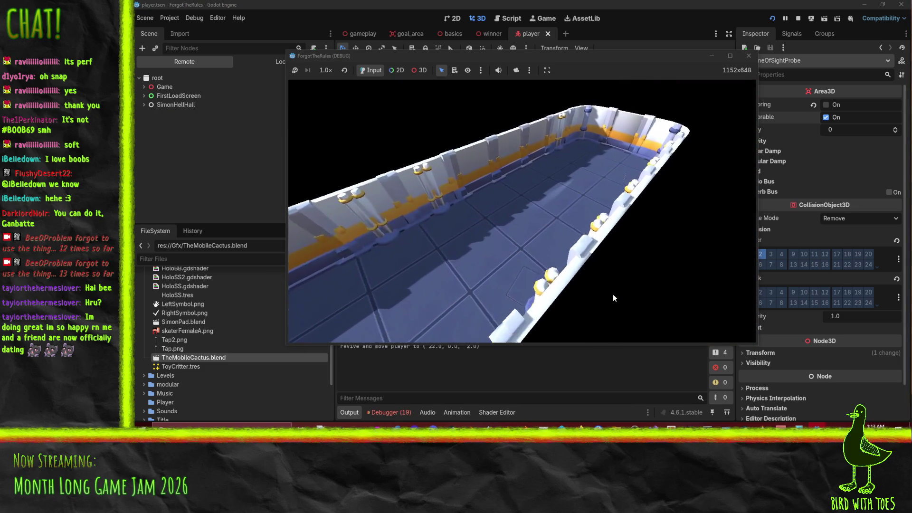
key("a")
key("a")
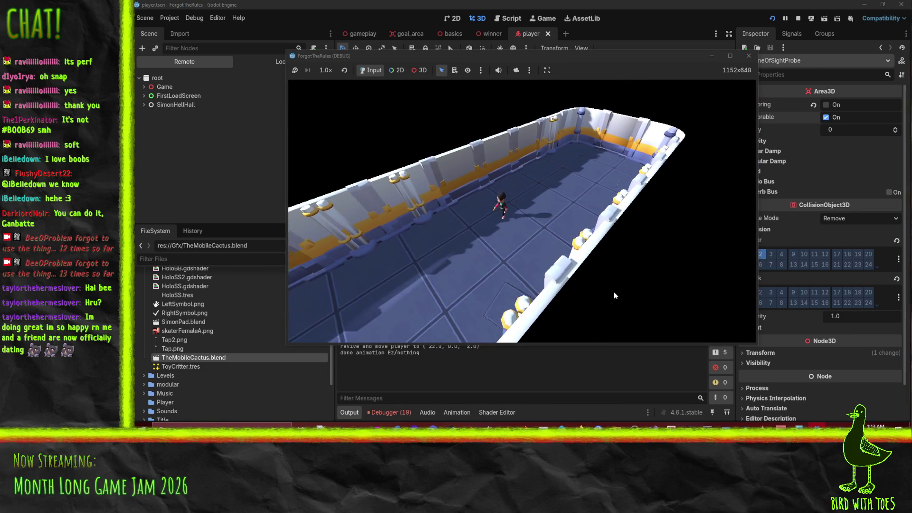
key("a")
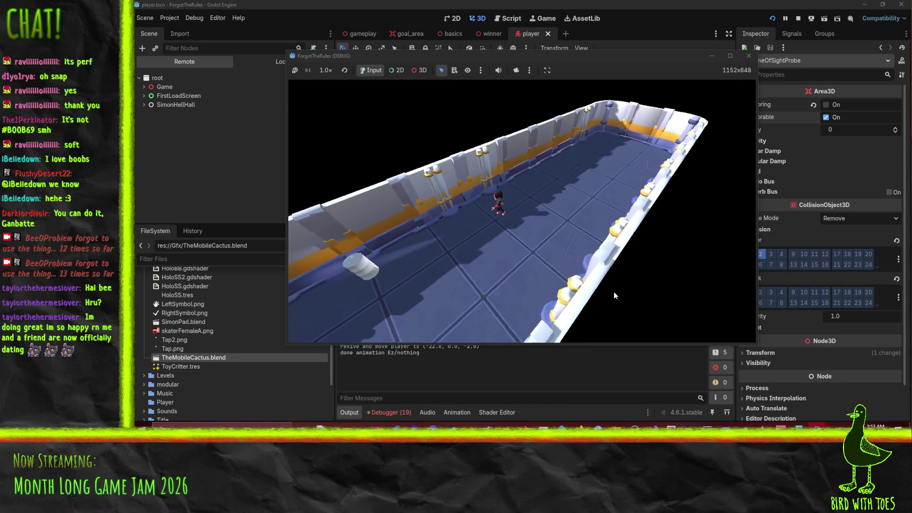
key("a")
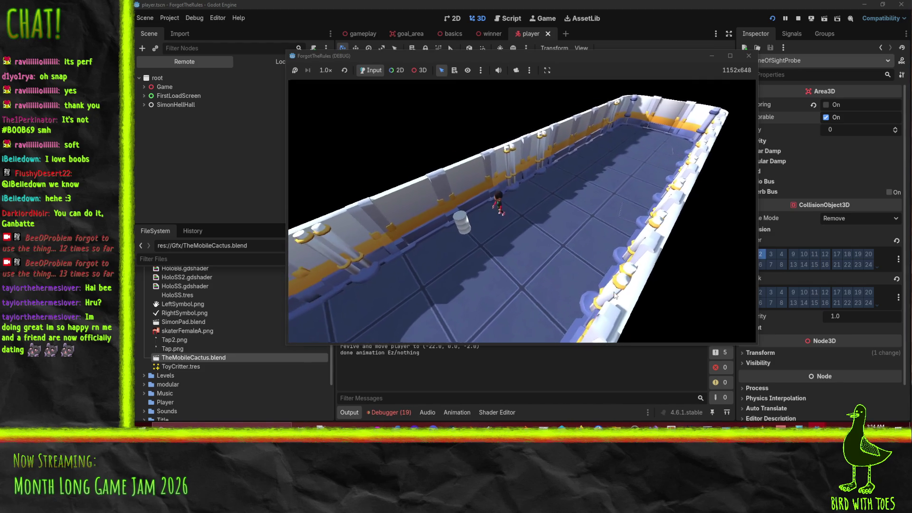
key("a")
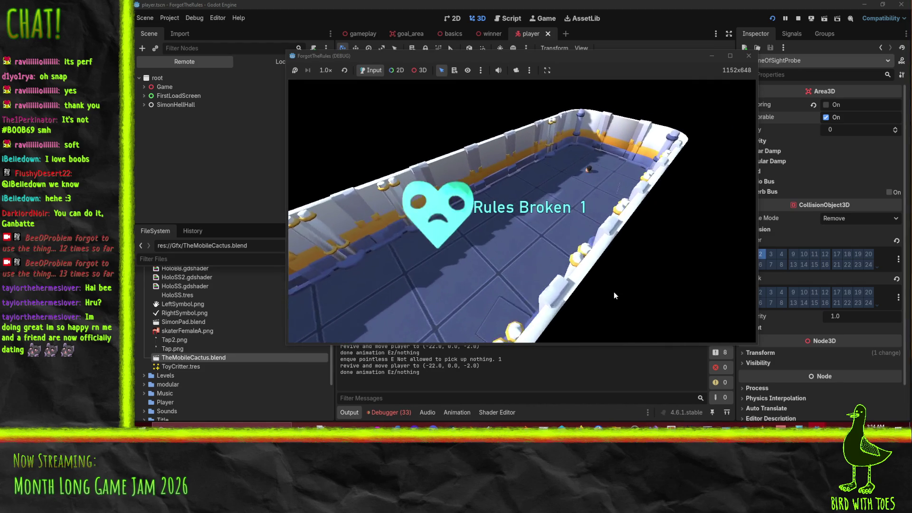
left_click(798, 18)
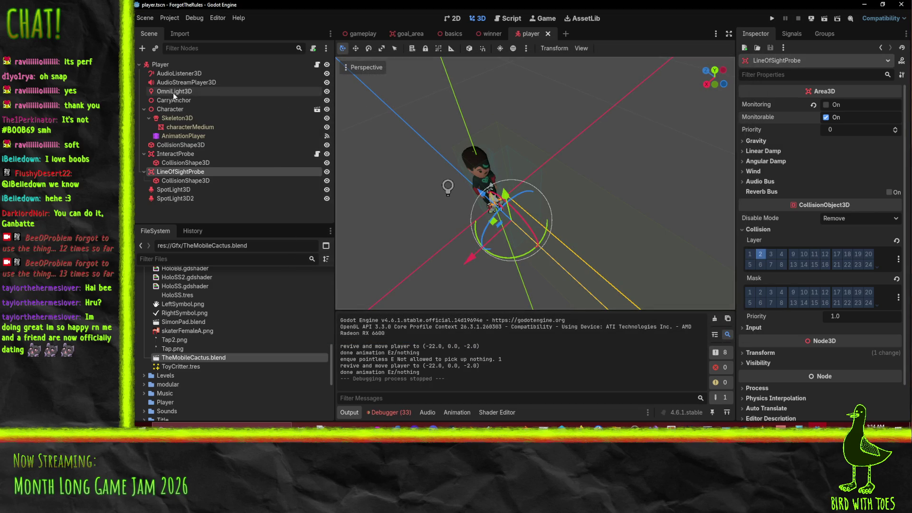
Enable InteractProbe's Monitoring, playtest until 'Rules Broken 2' via the Shy Cactguy rule, then stop.
left_click(177, 154)
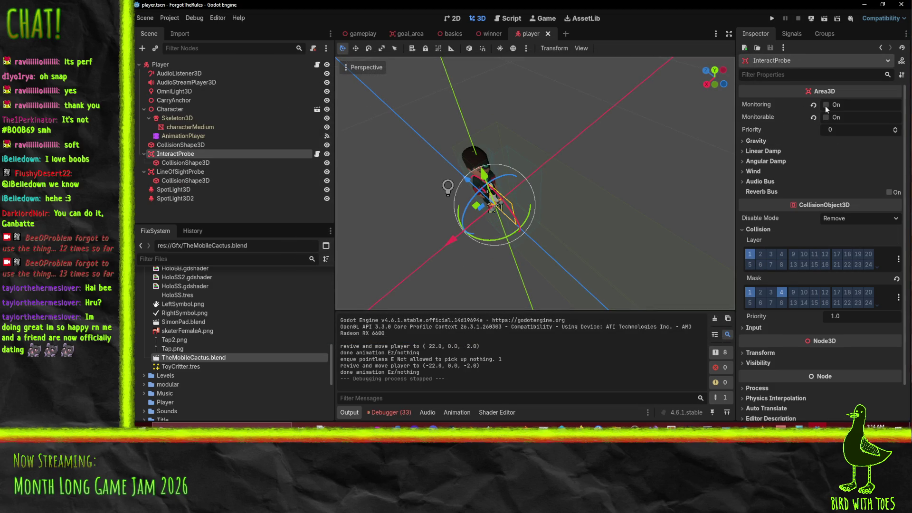
left_click(828, 106)
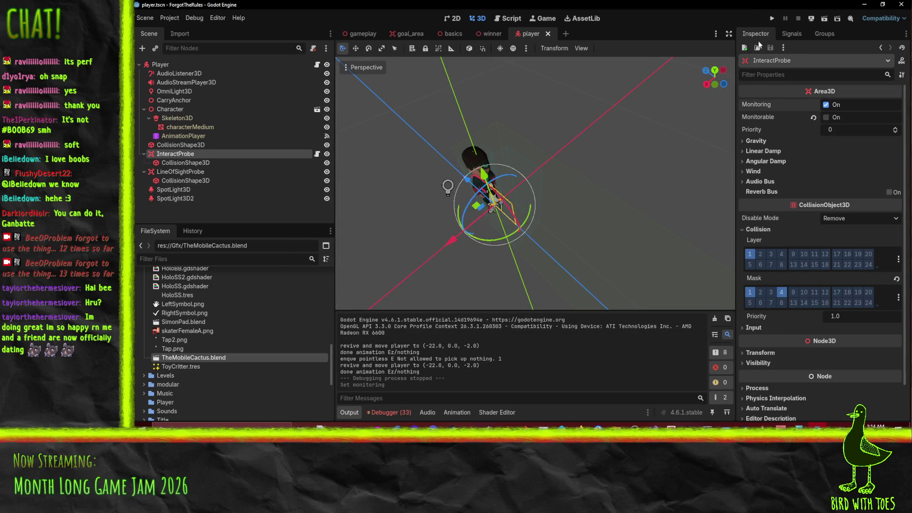
left_click(770, 18)
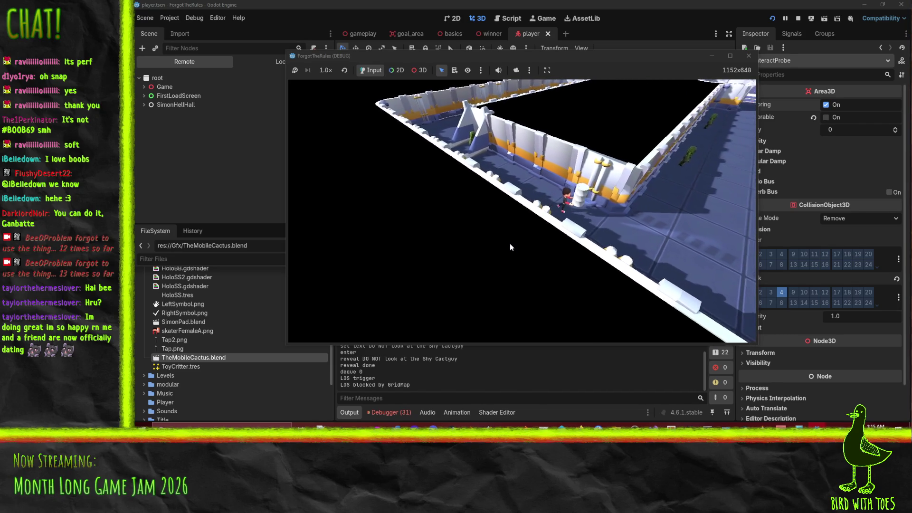
key("w")
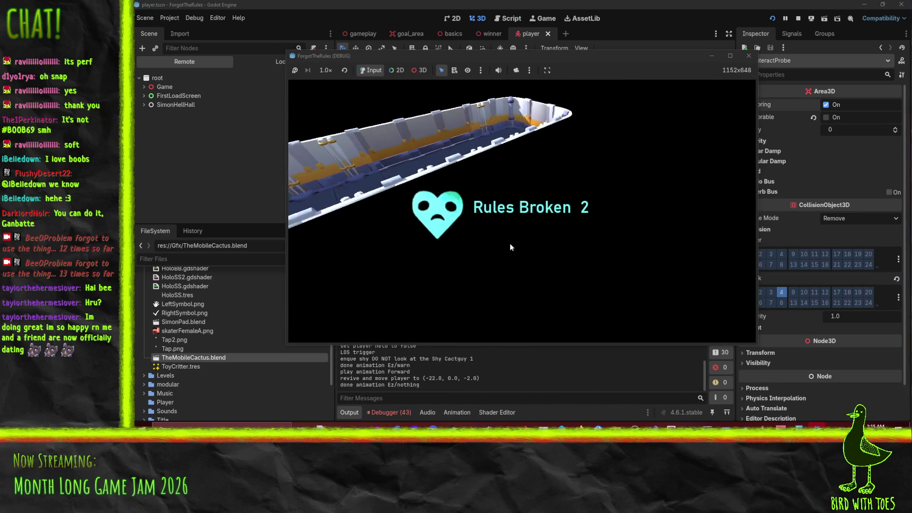
key("F8")
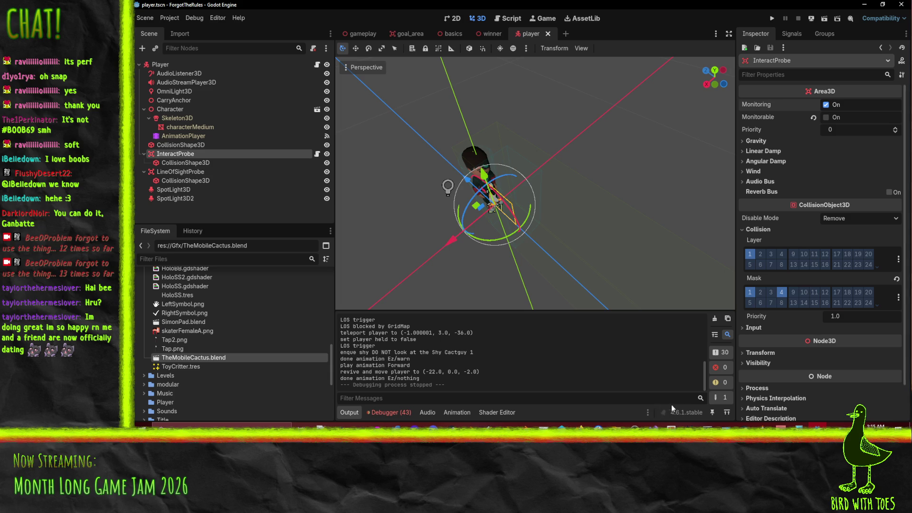
left_click(817, 426)
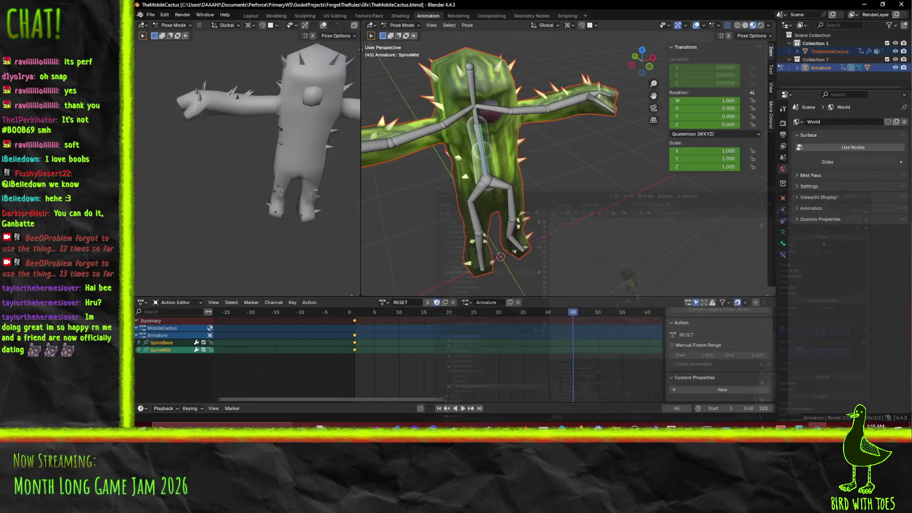
key("alt+Tab")
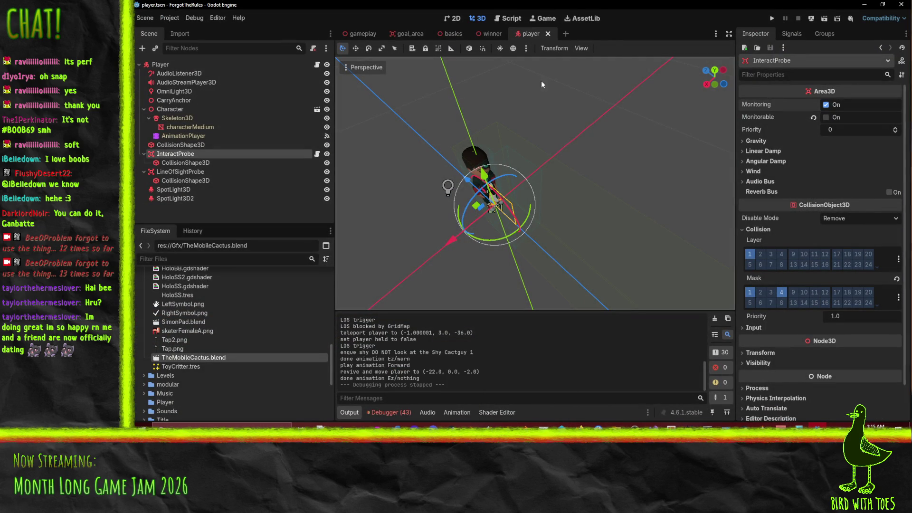
left_click(509, 18)
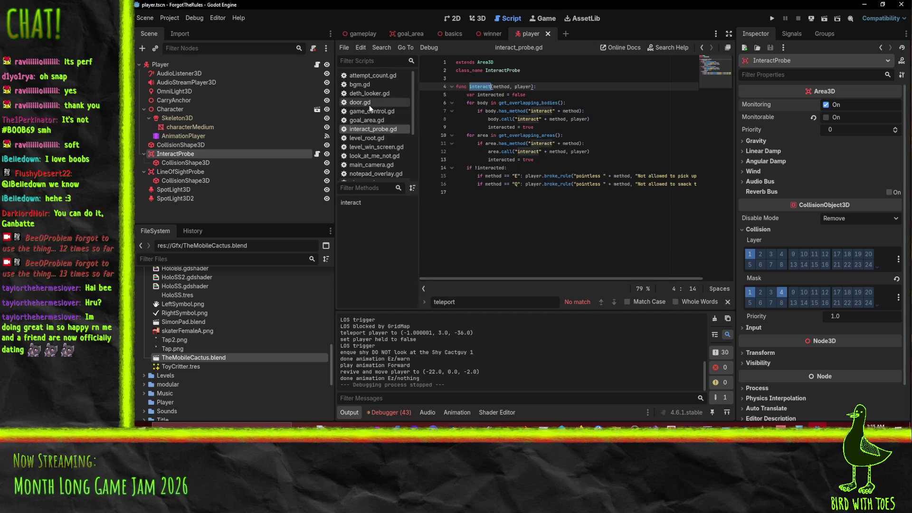
Open player.gd, delete the global_rotation line in the Teleport branch, then restore it.
scroll(373, 130, "down", 3)
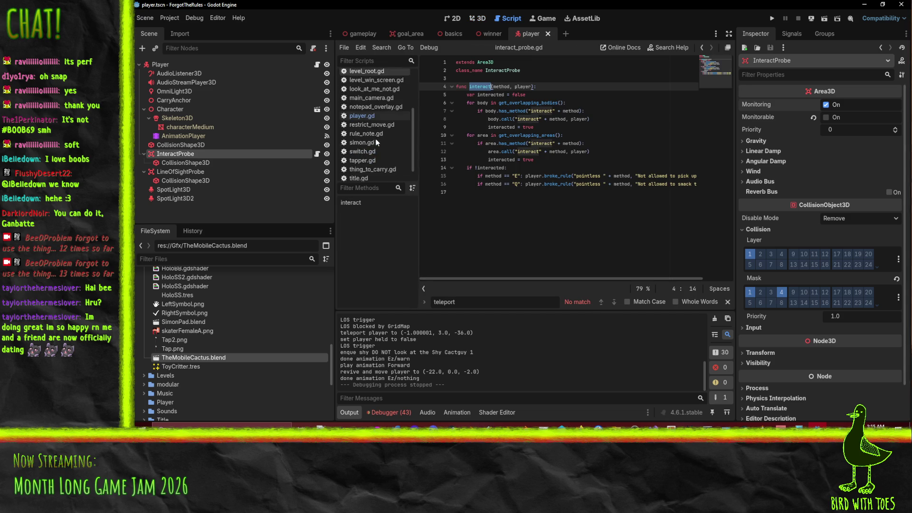
left_click(369, 117)
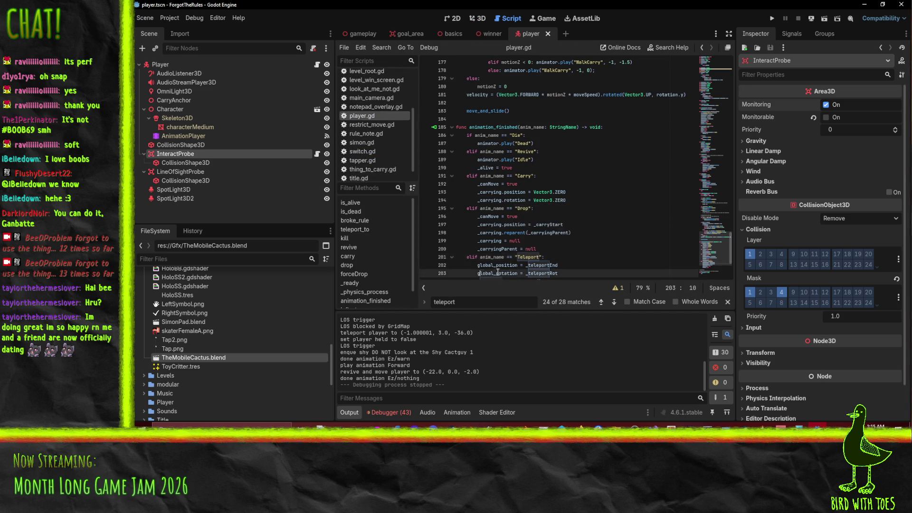
scroll(575, 247, "down", 3)
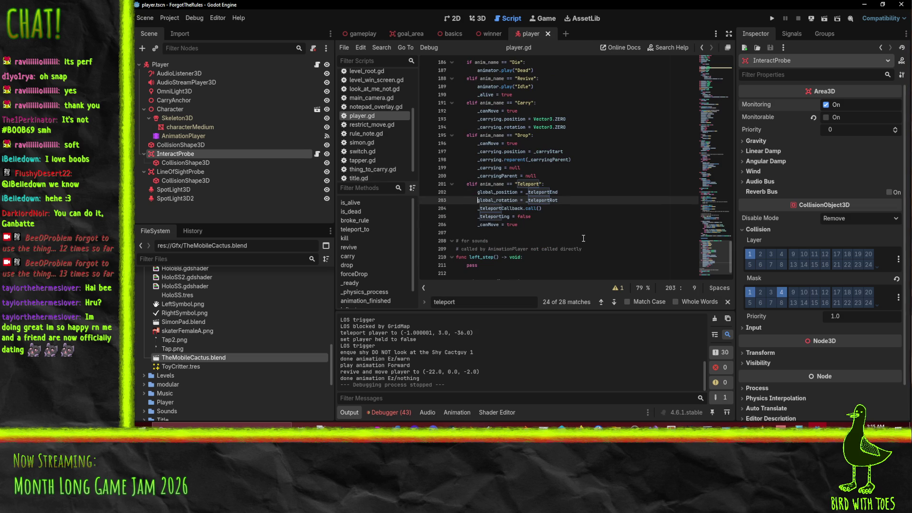
key("ctrl+shift+k")
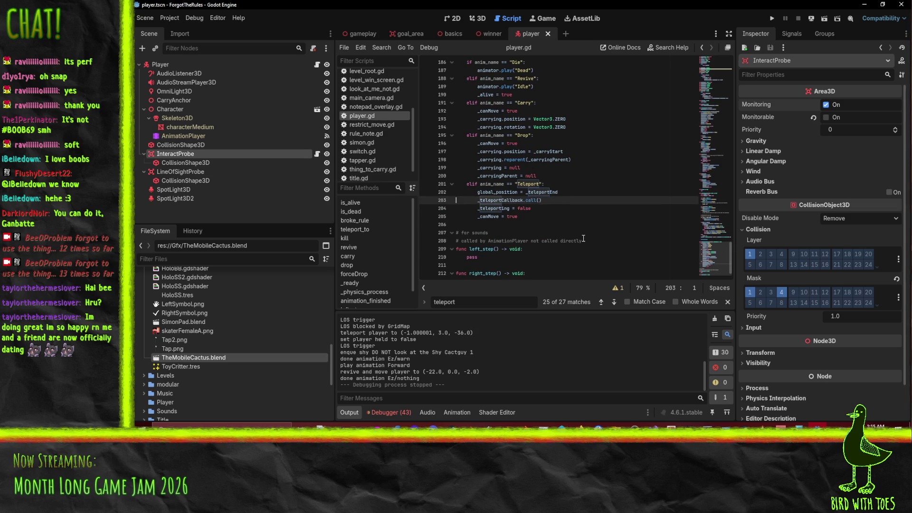
scroll(582, 238, "up", 5)
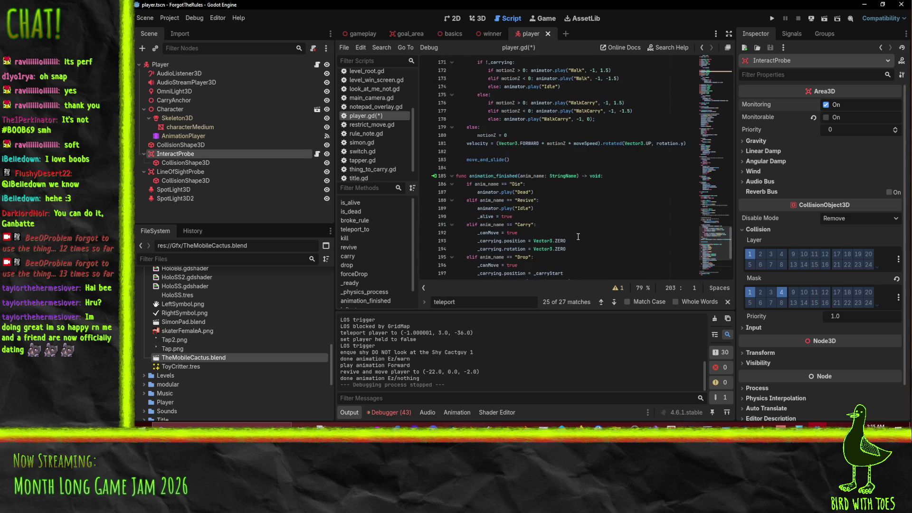
scroll(606, 242, "down", 3)
key("ctrl+z")
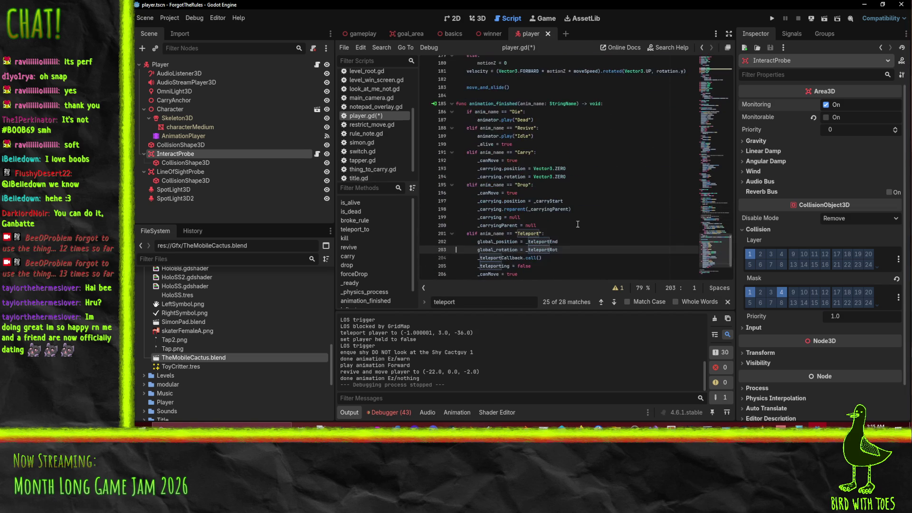
Search global_rotation uses and delete 'global_rotation = _teleportRot' from teleport_to.
double_click(506, 250)
key("ctrl+f")
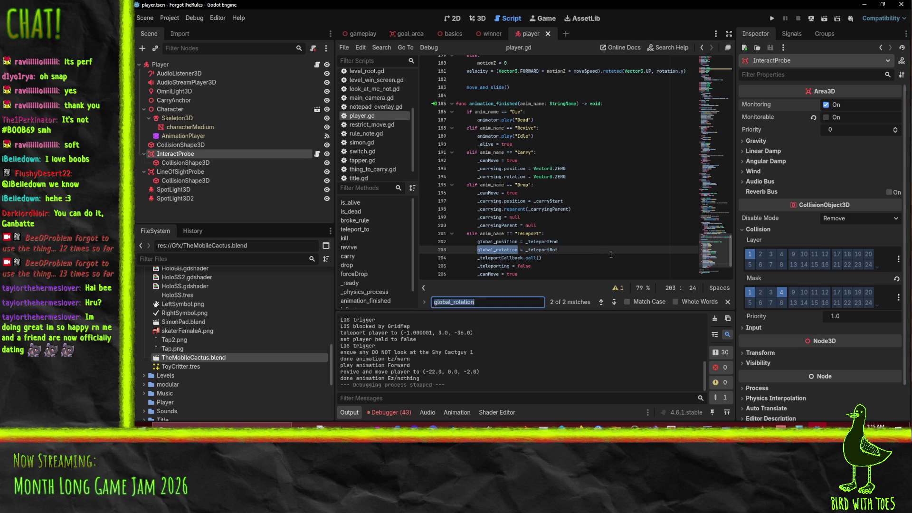
left_click(601, 302)
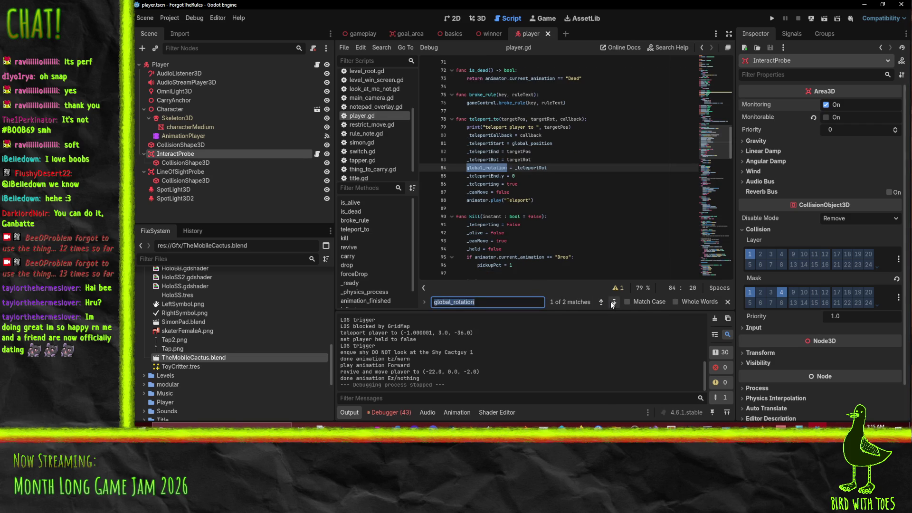
scroll(570, 196, "up", 1)
left_click(522, 219)
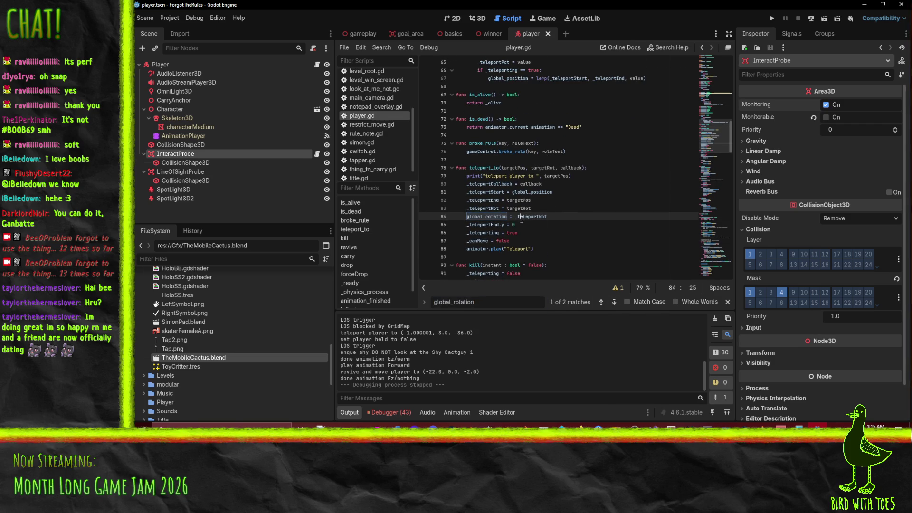
key("ctrl+shift+k")
left_click(591, 200)
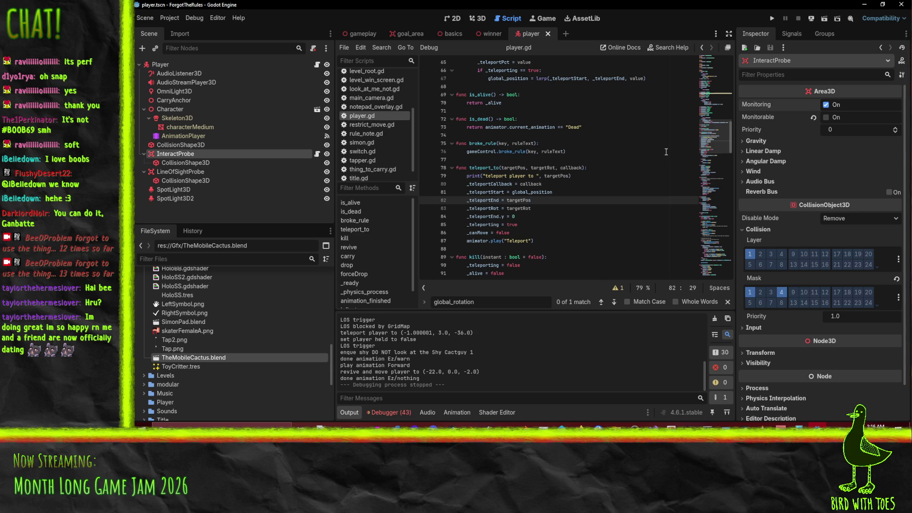
left_click(532, 227)
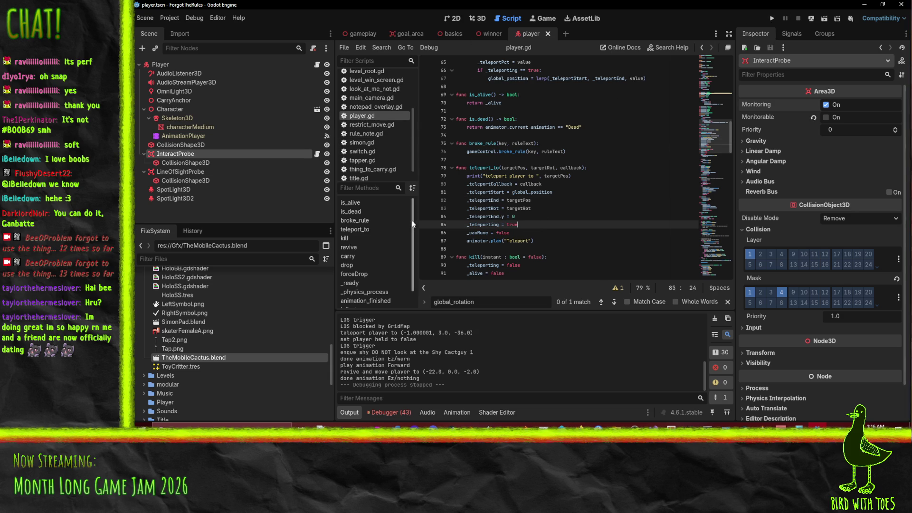
key("ctrl+z")
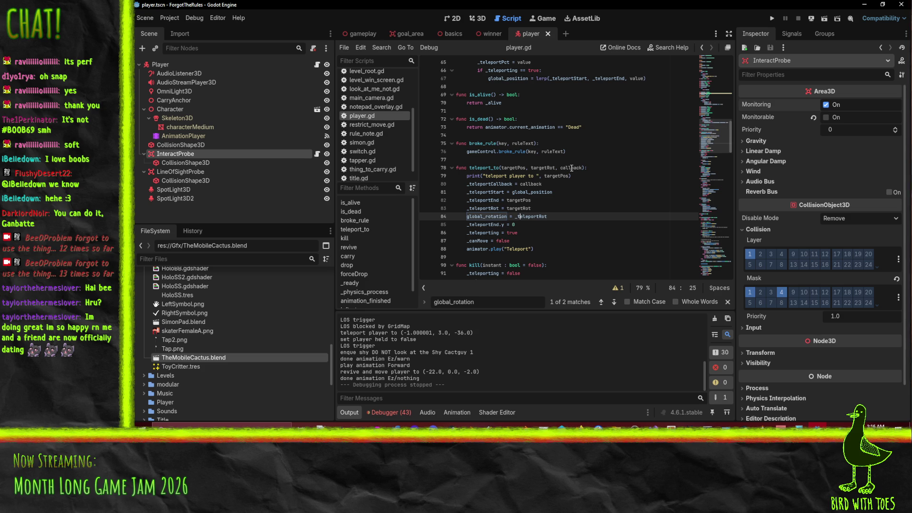
key("ctrl+y")
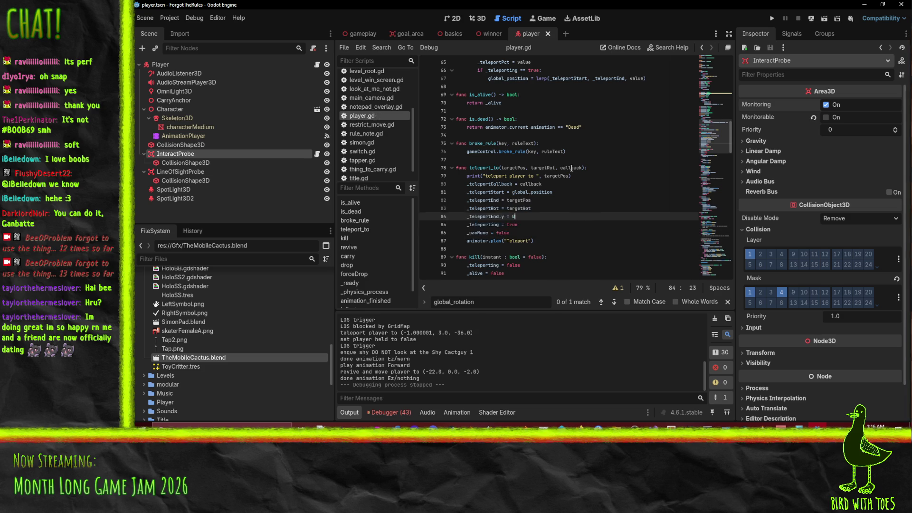
Test-run the game to the title screen, then open look_at_me_not.gd.
left_click(772, 19)
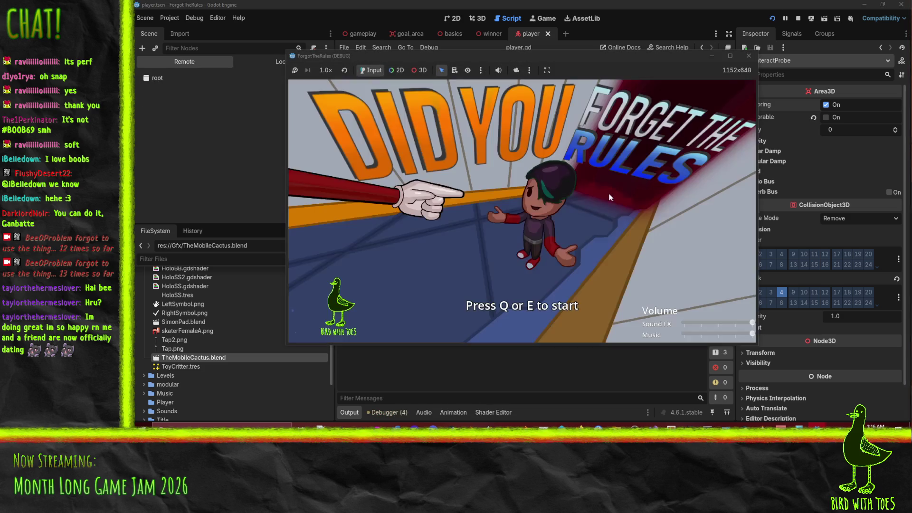
scroll(380, 163, "up", 3)
scroll(383, 105, "up", 1)
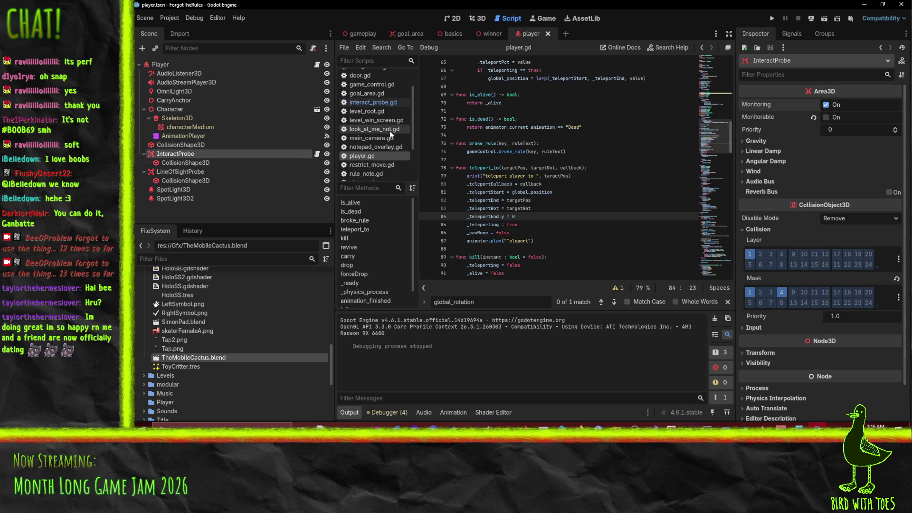
left_click(390, 130)
Start a player._teleporting check in _process's _agro && !_look block, copying the name from player.gd.
scroll(577, 215, "down", 3)
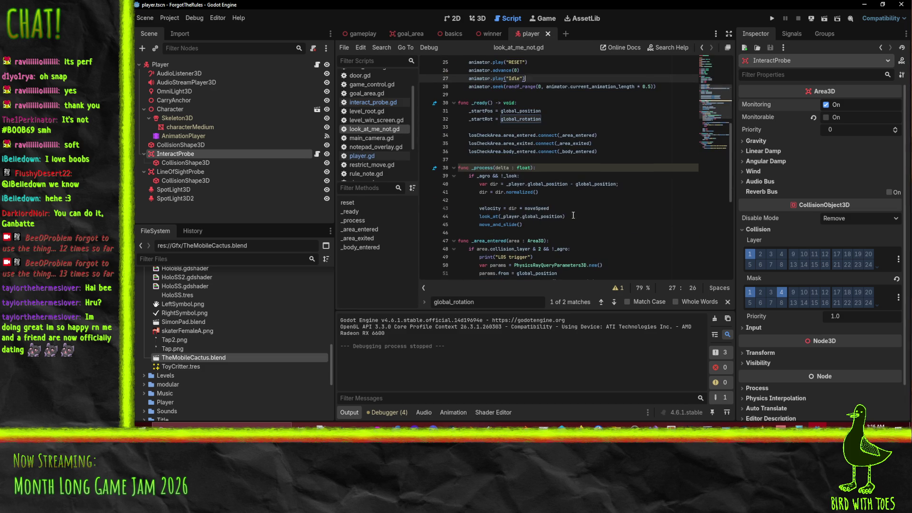
left_click(516, 176)
scroll(575, 205, "up", 1)
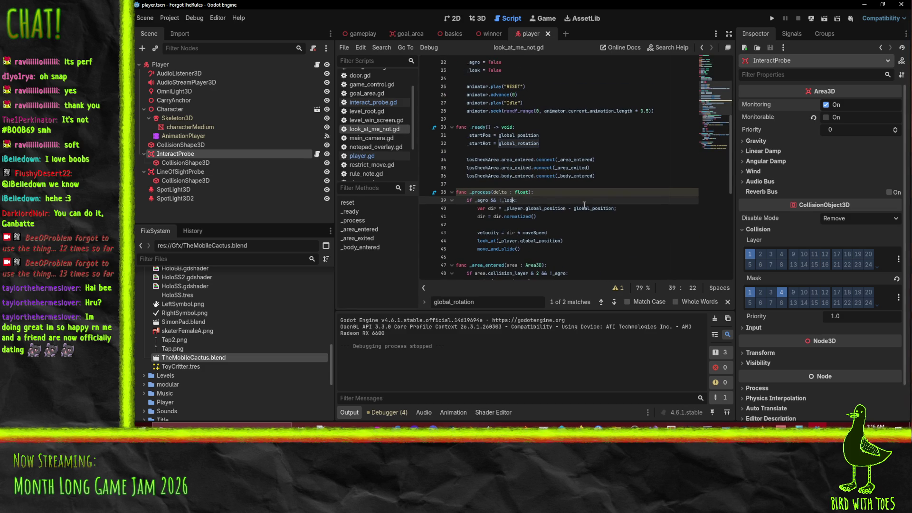
key("Return")
type("if player.")
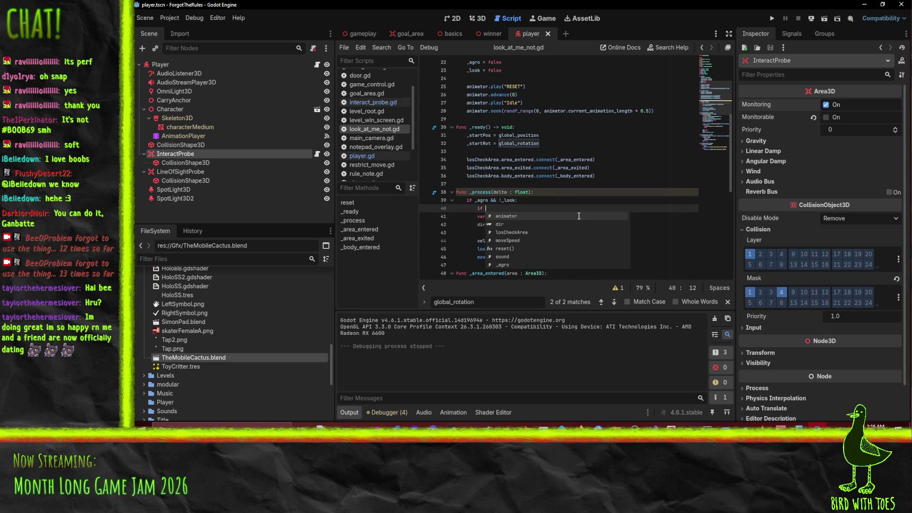
key("Escape")
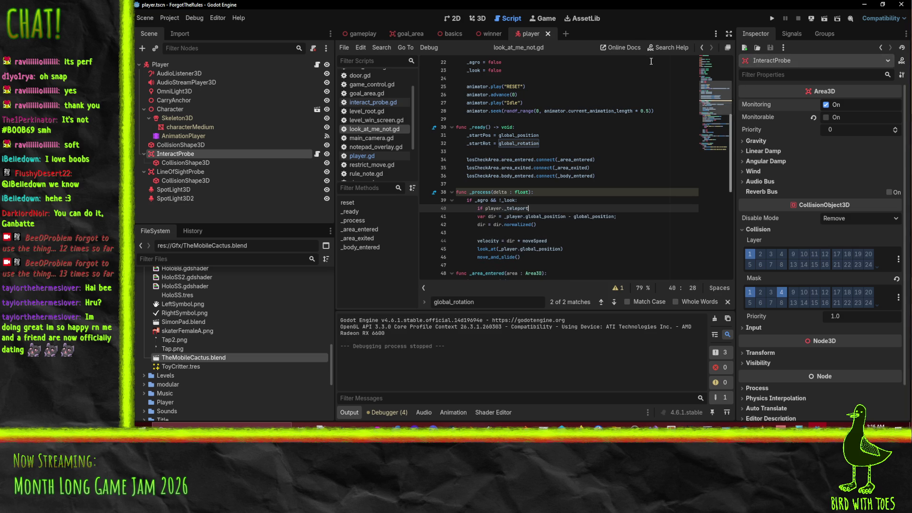
left_click(374, 157)
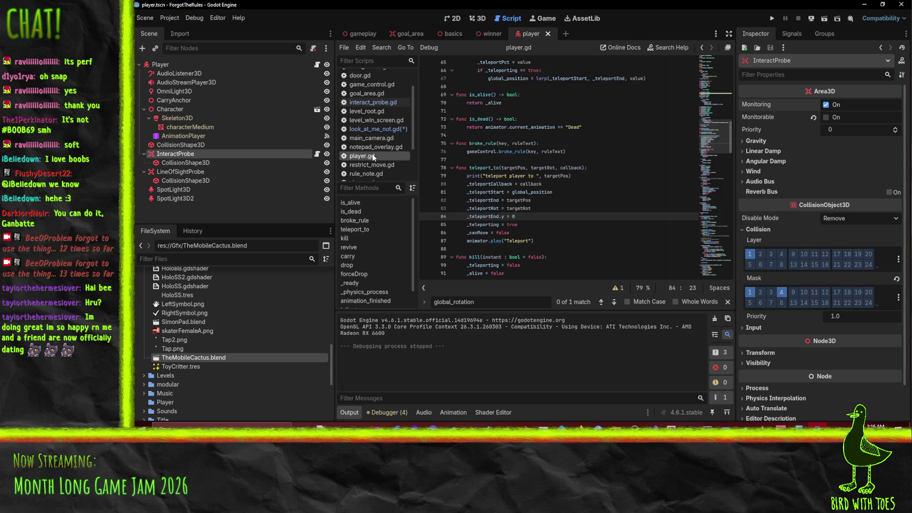
double_click(484, 224)
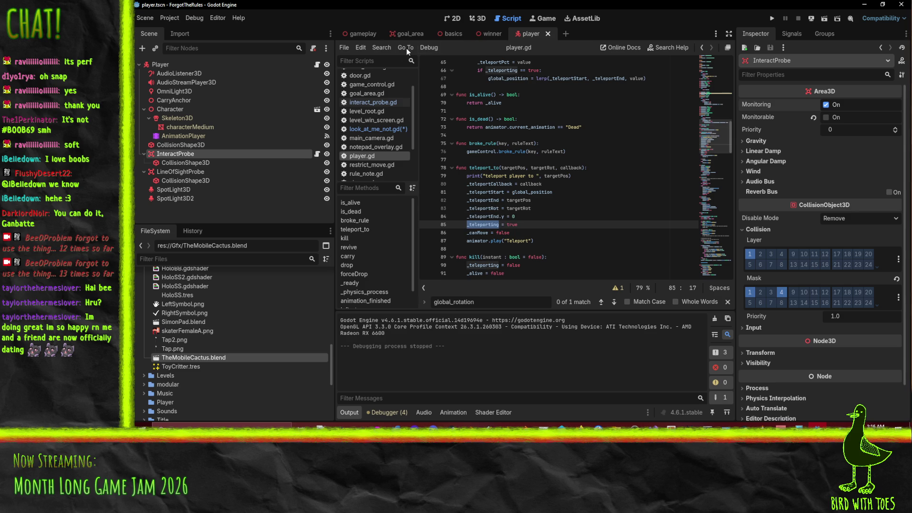
left_click(376, 129)
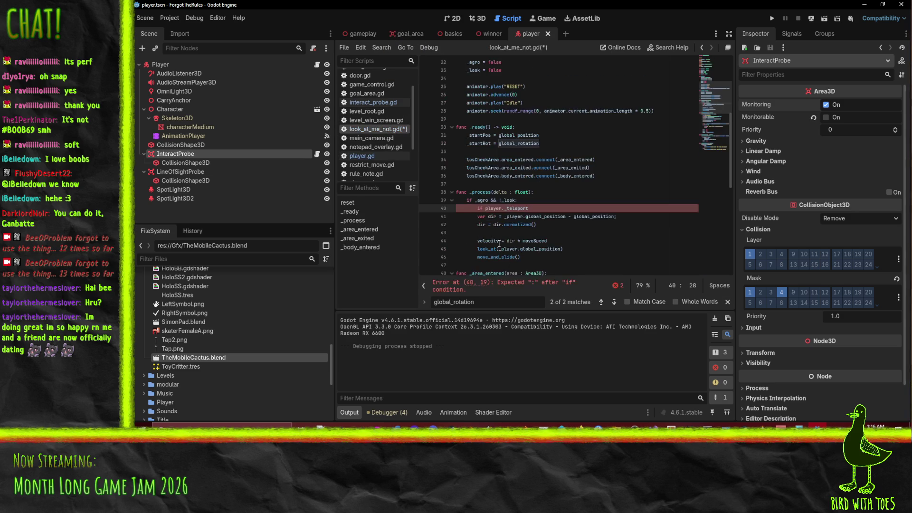
type("ing")
Move the teleporting check out of _process into _area_entered.
scroll(620, 238, "down", 3)
scroll(525, 169, "up", 1)
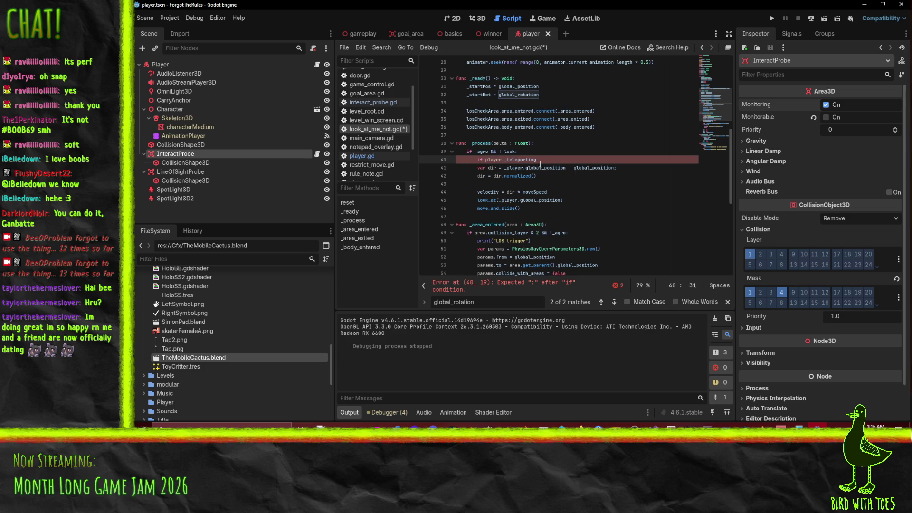
type("turn")
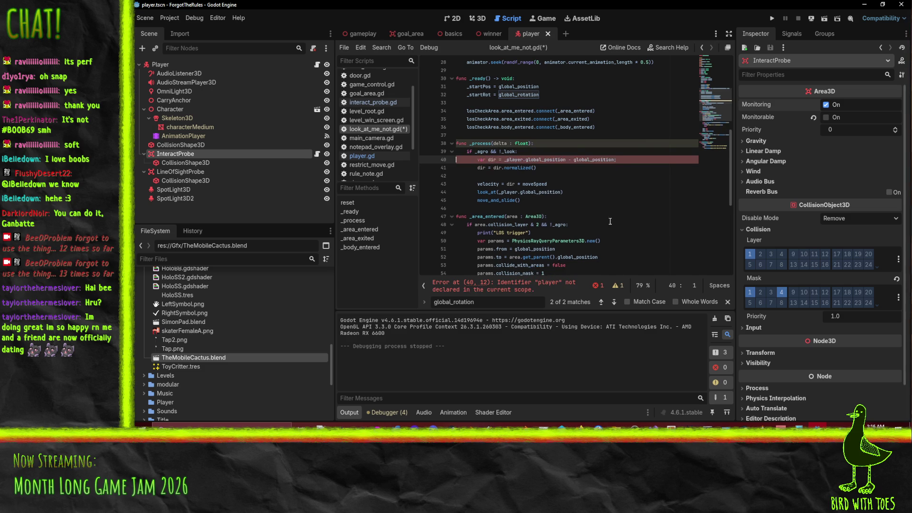
key("ctrl+shift+k")
scroll(594, 205, "up", 1)
scroll(590, 208, "down", 2)
left_click(457, 201)
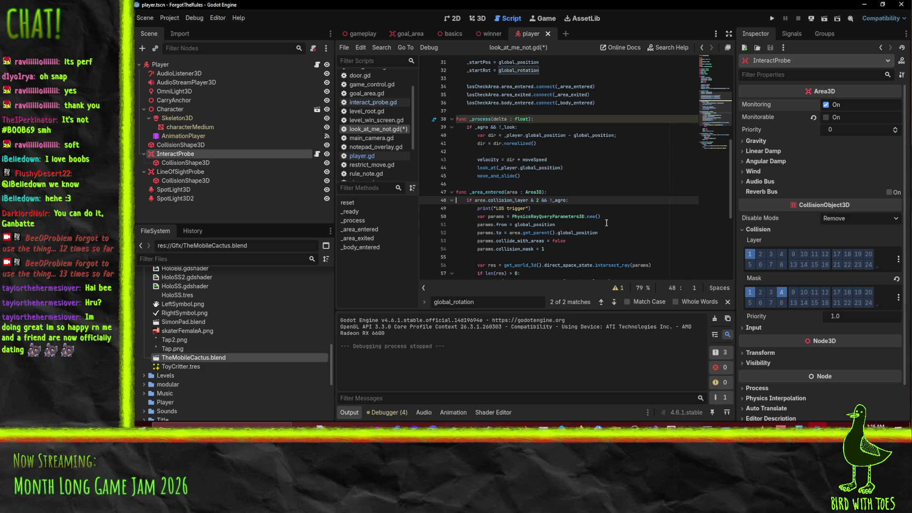
key("ctrl+v")
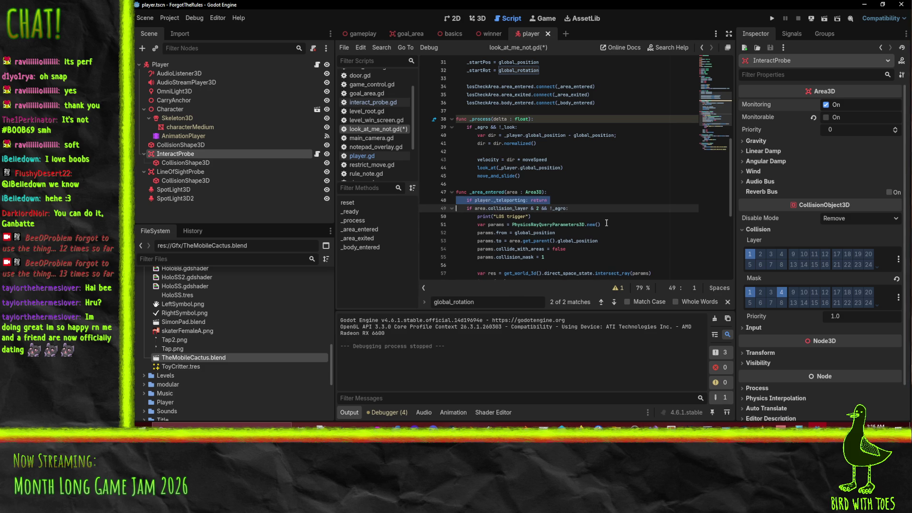
Remove the check from _area_entered again and save look_at_me_not.gd.
key("Up")
scroll(604, 198, "down", 4)
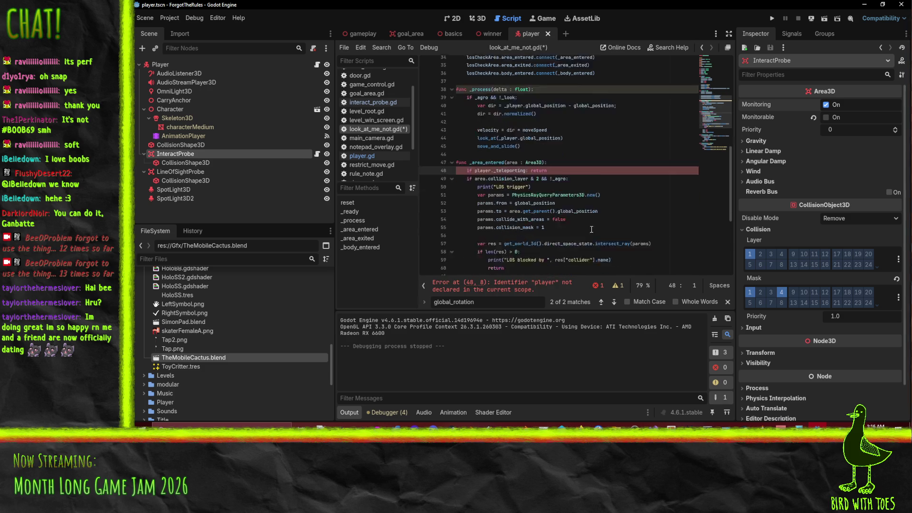
scroll(565, 218, "up", 1)
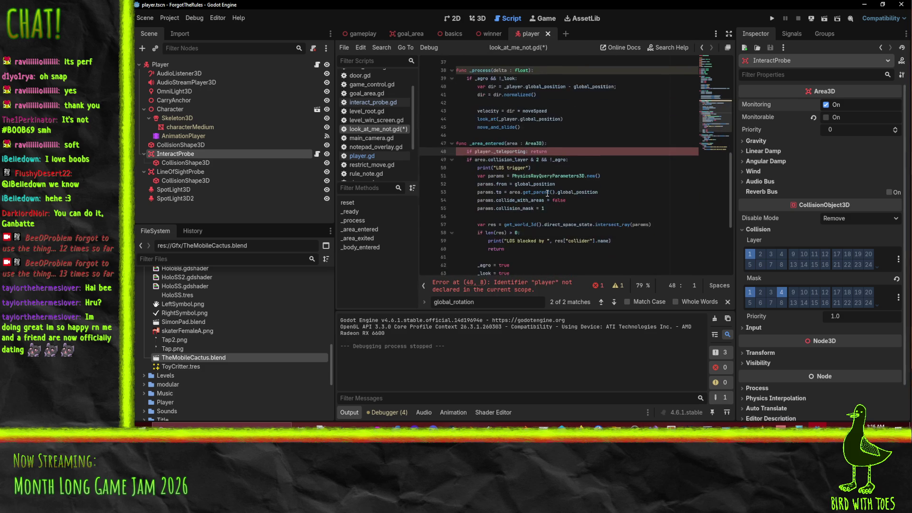
key("ctrl+z")
key("Down")
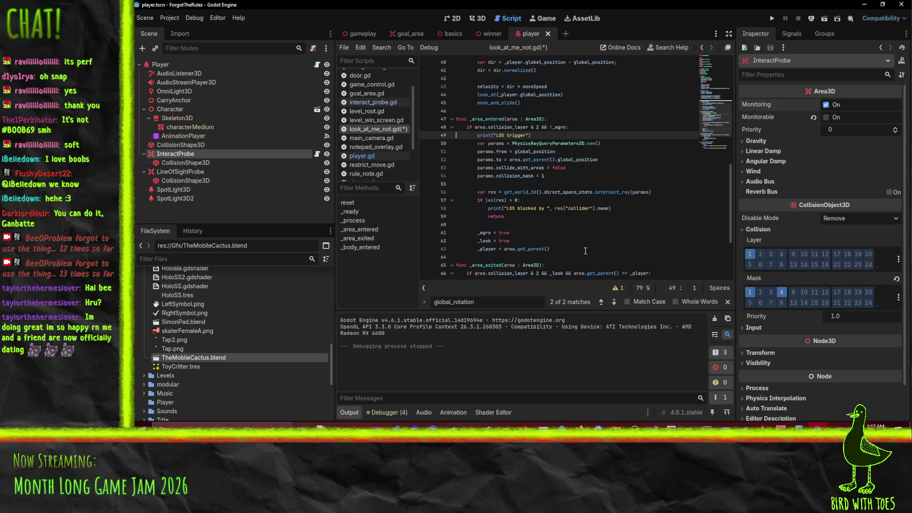
key("ctrl+s")
Run the project, start past the title screen, walk the character through the hall, and pick the barrel.
left_click(773, 18)
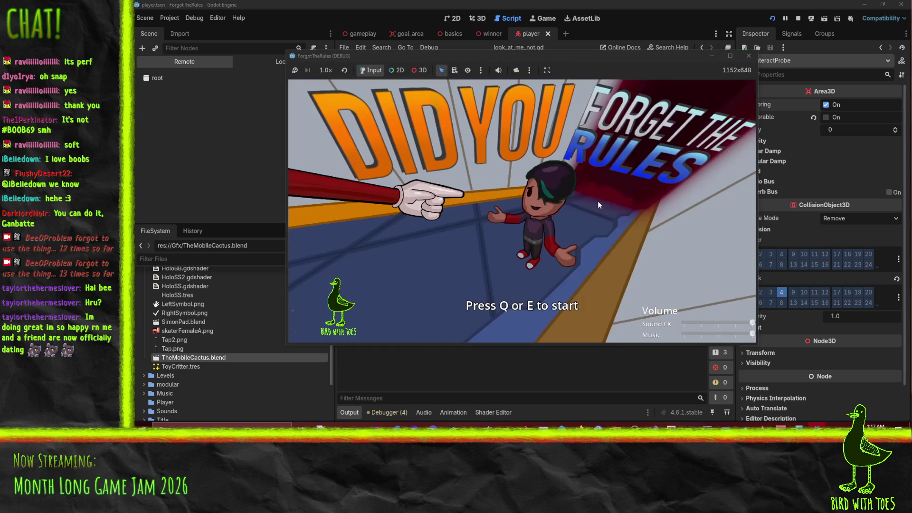
key("e")
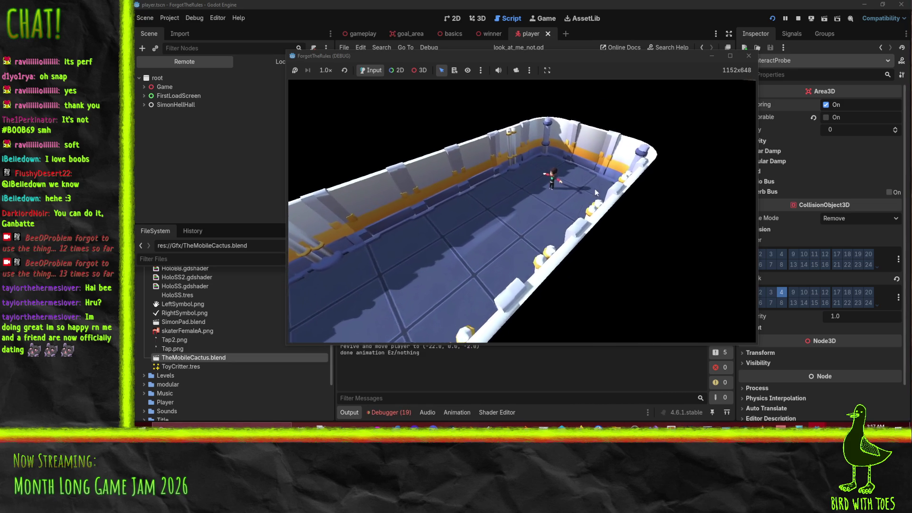
key("s")
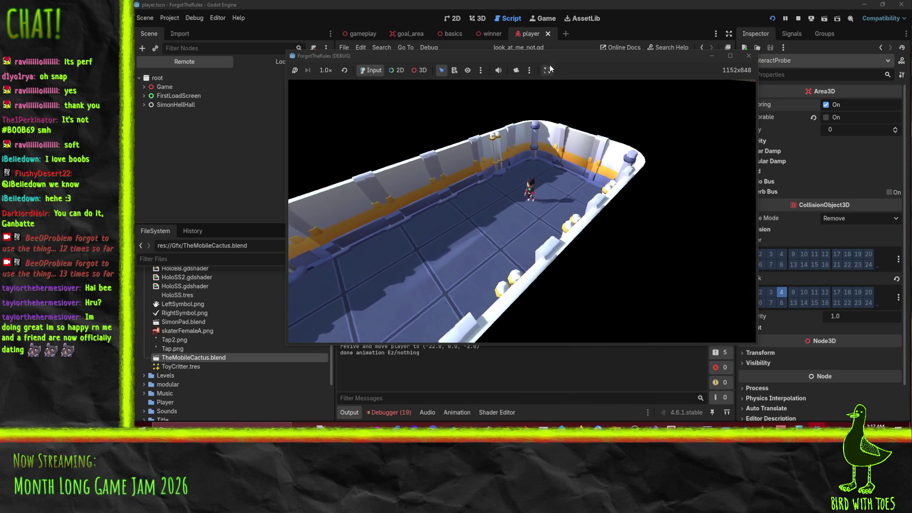
key("a")
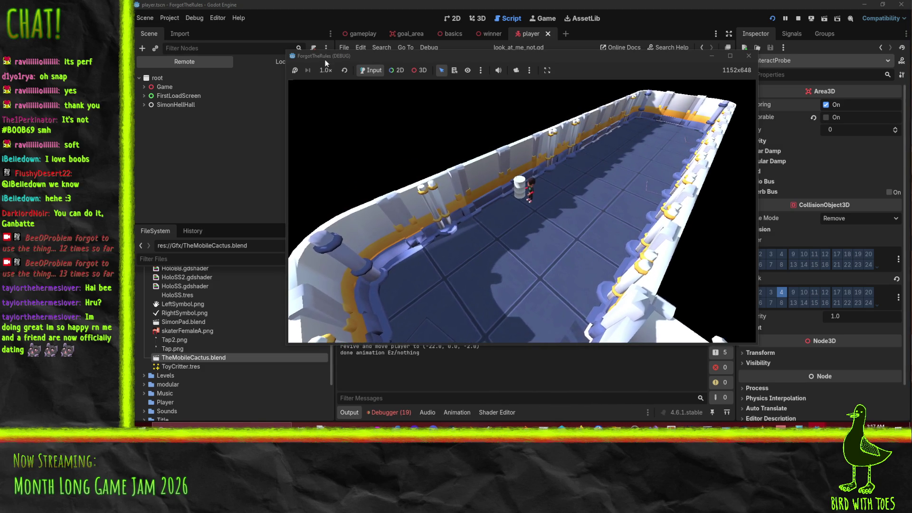
left_click(420, 70)
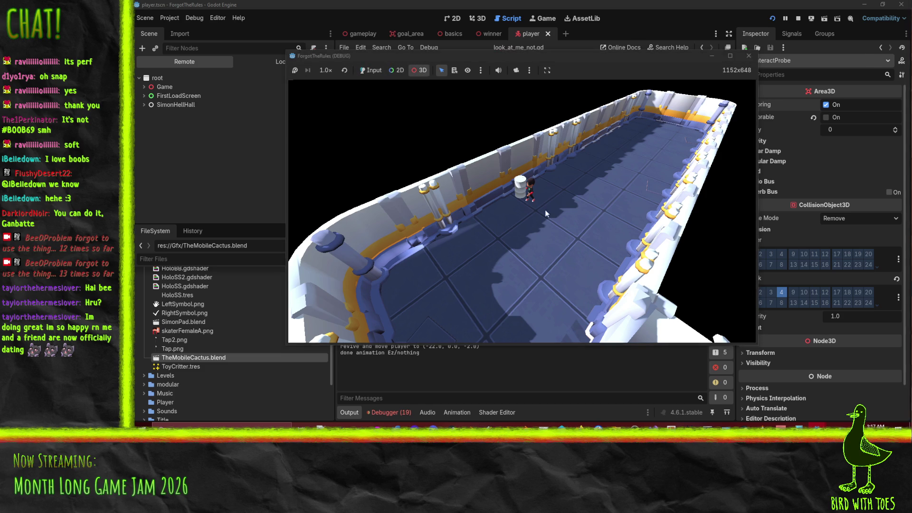
left_click(533, 196)
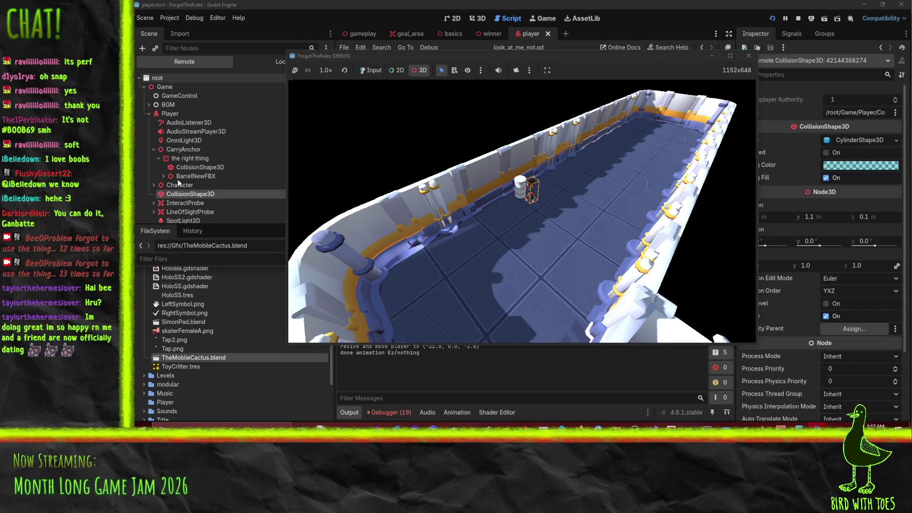
Select the running Player in the Remote tree, switch to the 3D view, and raise the game window.
left_click(183, 115)
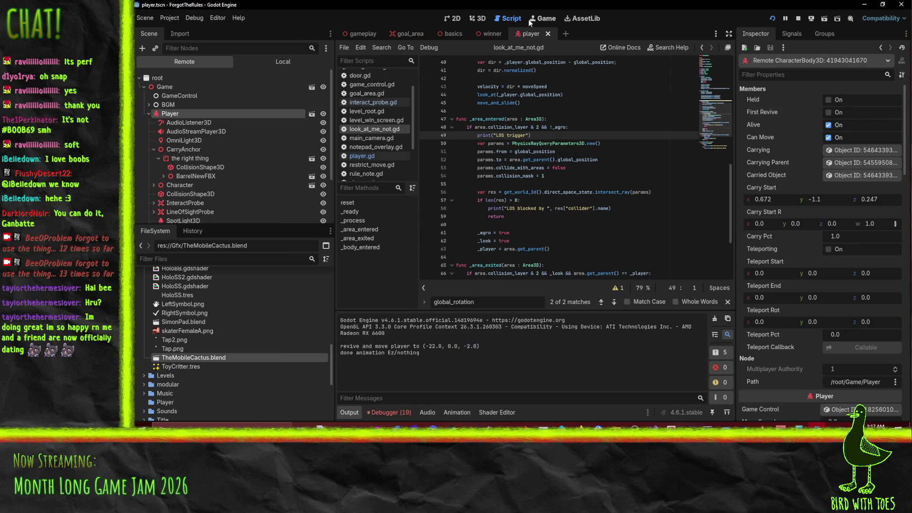
left_click(482, 18)
mouse_move(809, 424)
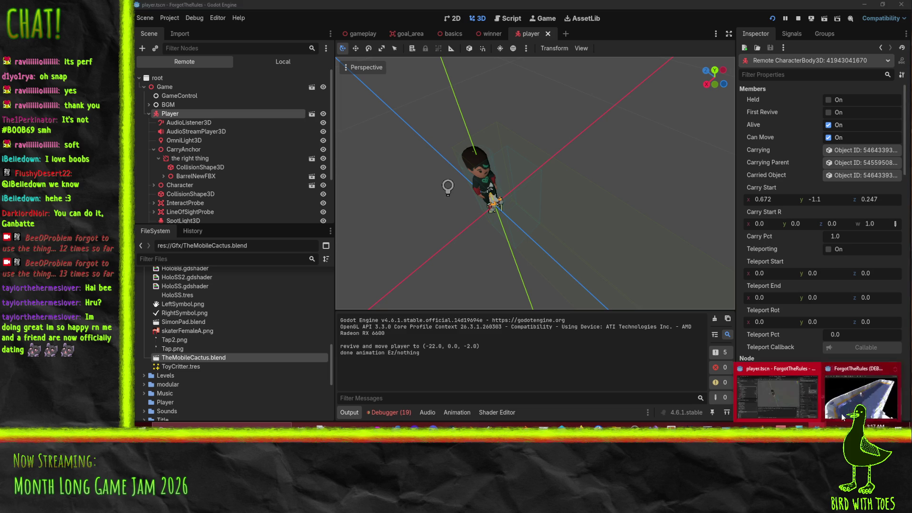
left_click(851, 382)
Scroll through the Player's remote properties (position 3.403, 0, 0.981), then minimise the Godot editor.
scroll(836, 314, "down", 2)
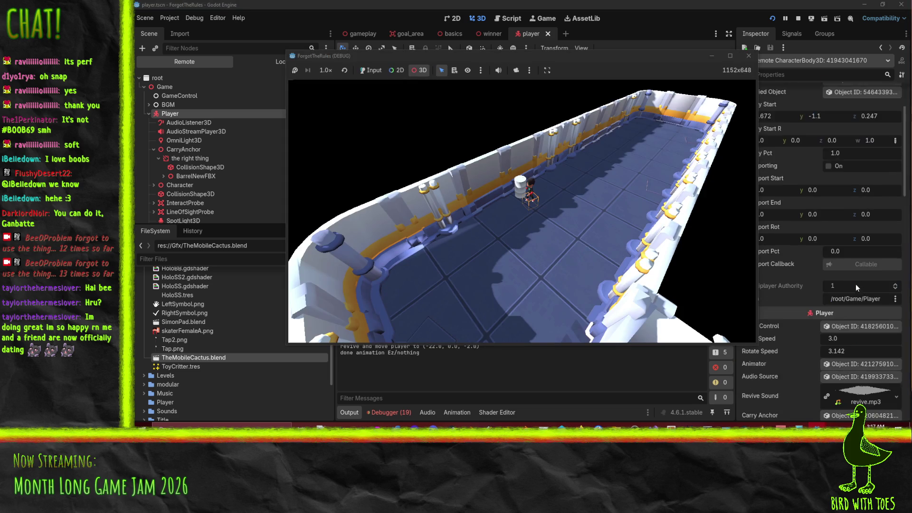
left_click_drag(604, 58, 502, 61)
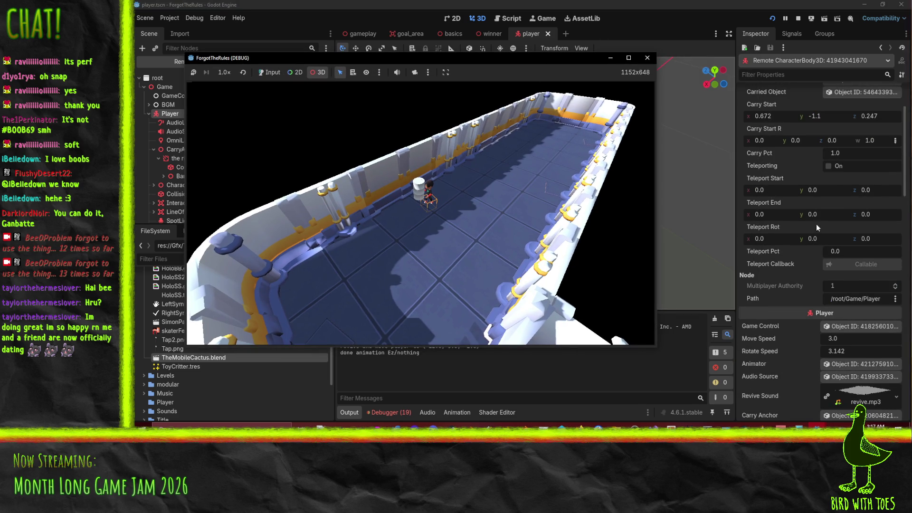
scroll(827, 193, "down", 5)
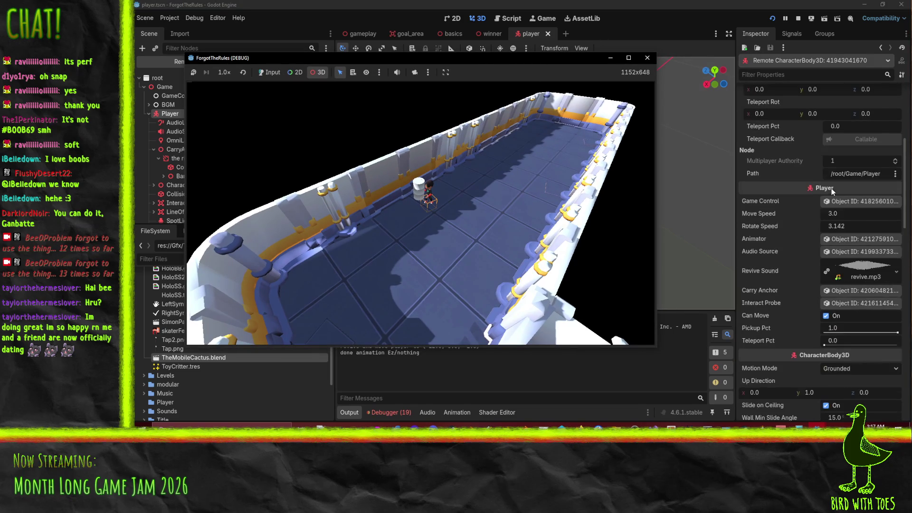
scroll(783, 294, "down", 12)
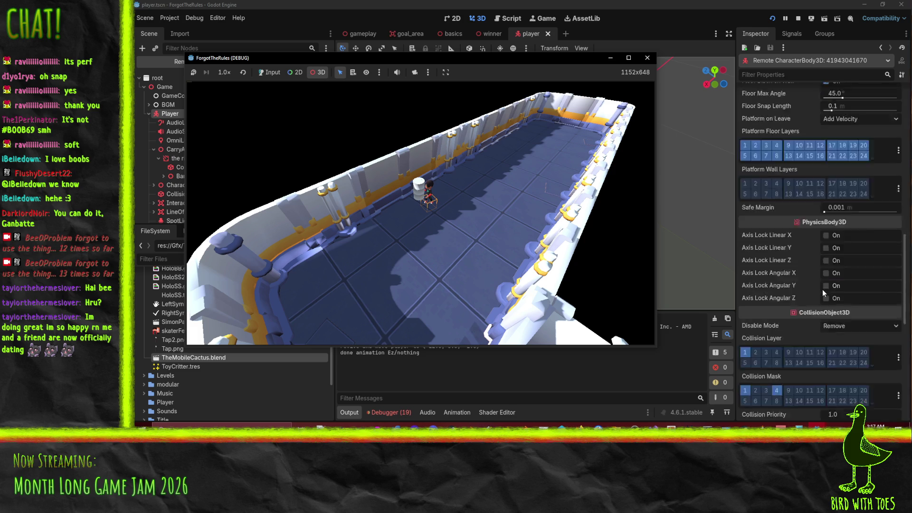
scroll(826, 288, "down", 1)
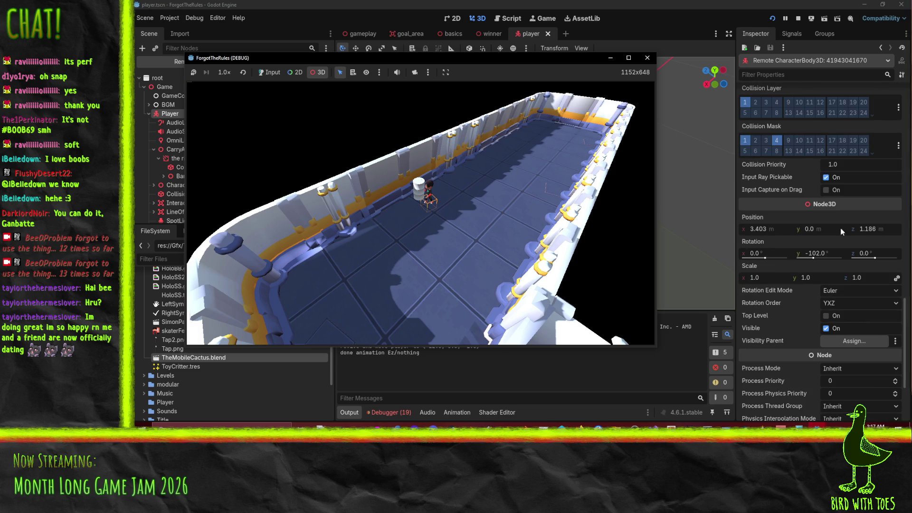
left_click(826, 232)
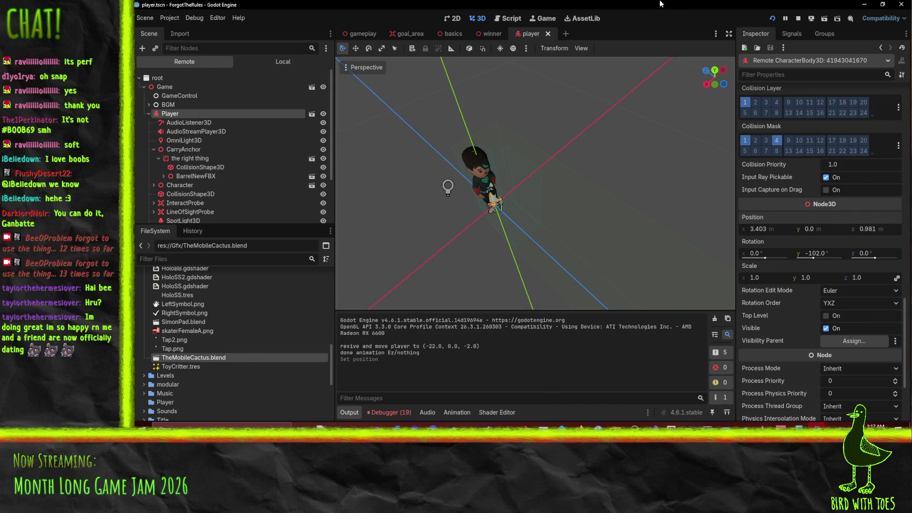
key("super+Down")
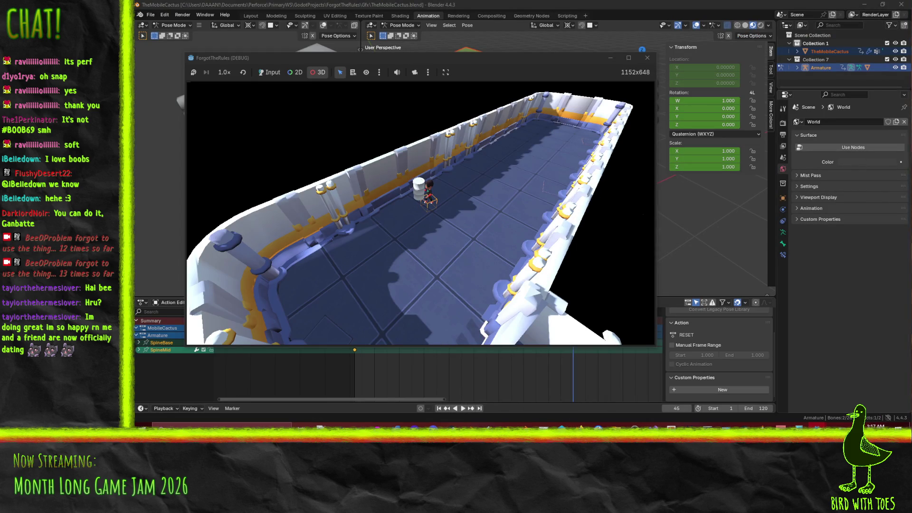
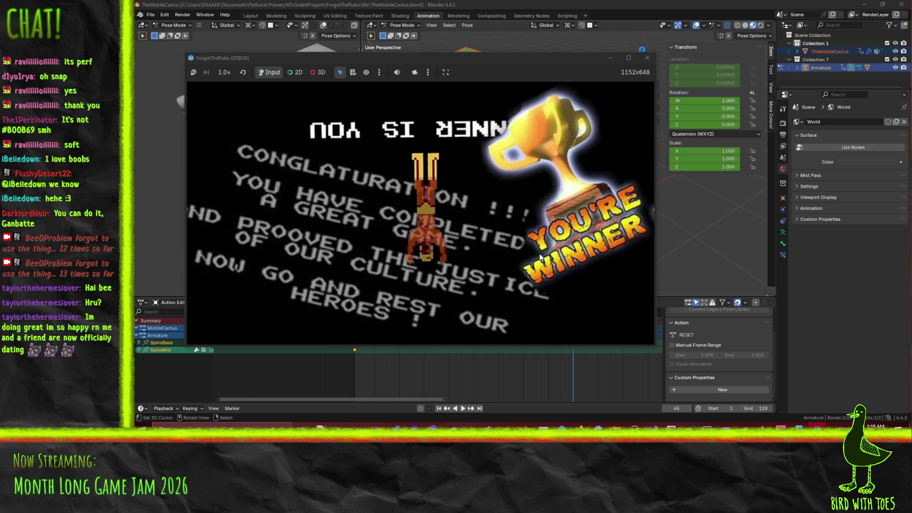
Close the ForgotTheRules (DEBUG) game window and return to the Godot editor.
left_click(647, 57)
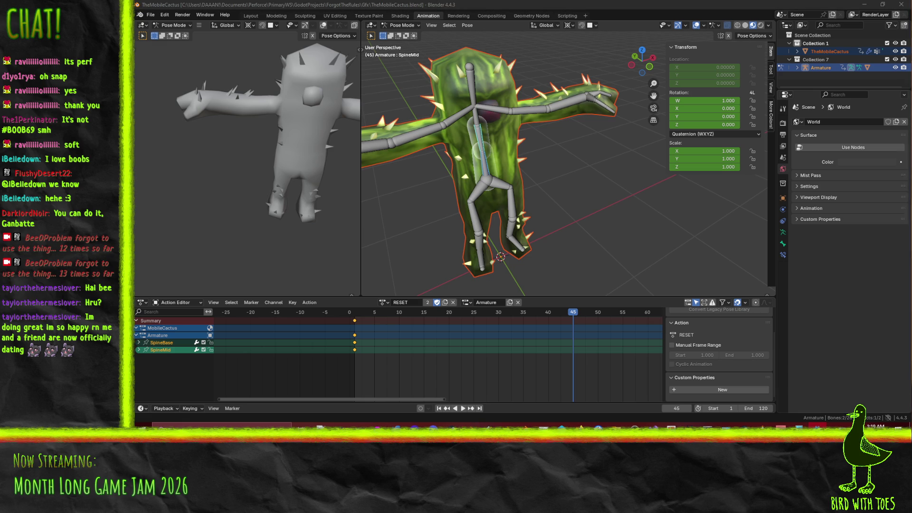
key("alt+Tab")
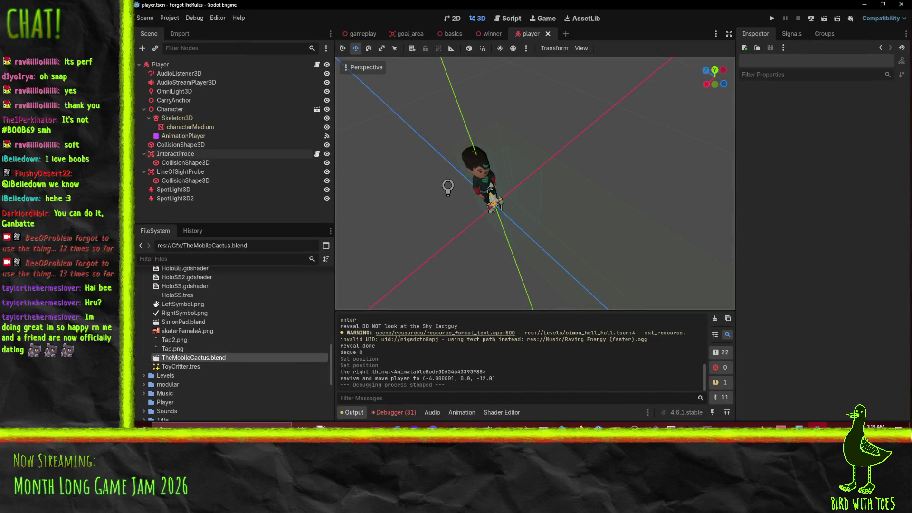
In the gameplay scene, move simon_hell_hall just before winner in Levels and save.
left_click(354, 35)
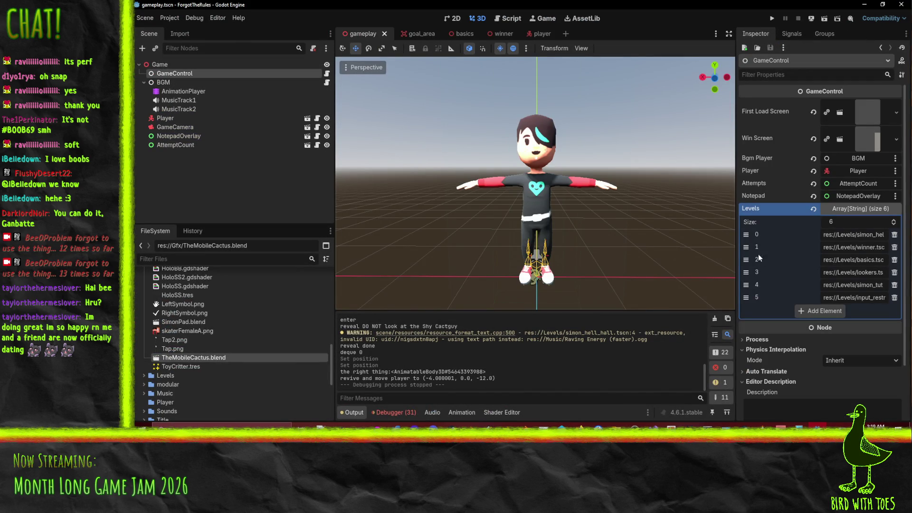
left_click_drag(746, 235, 746, 285)
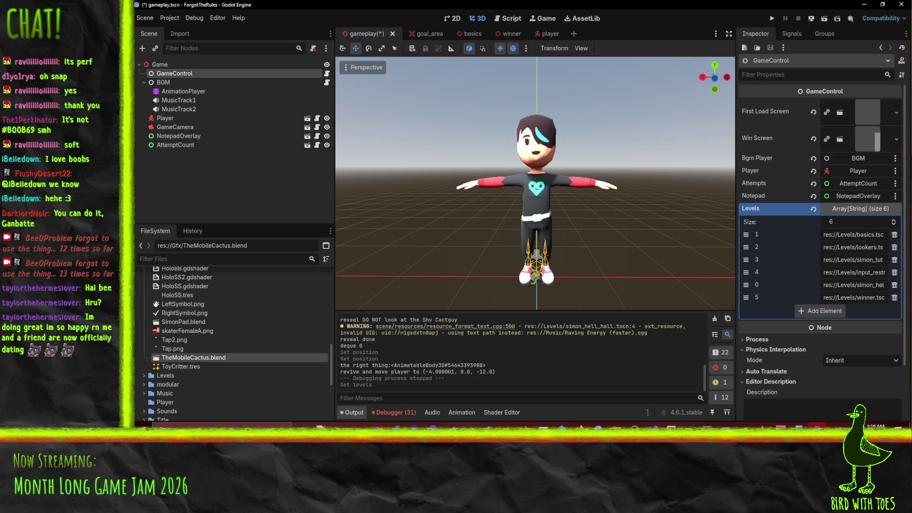
key("ctrl+s")
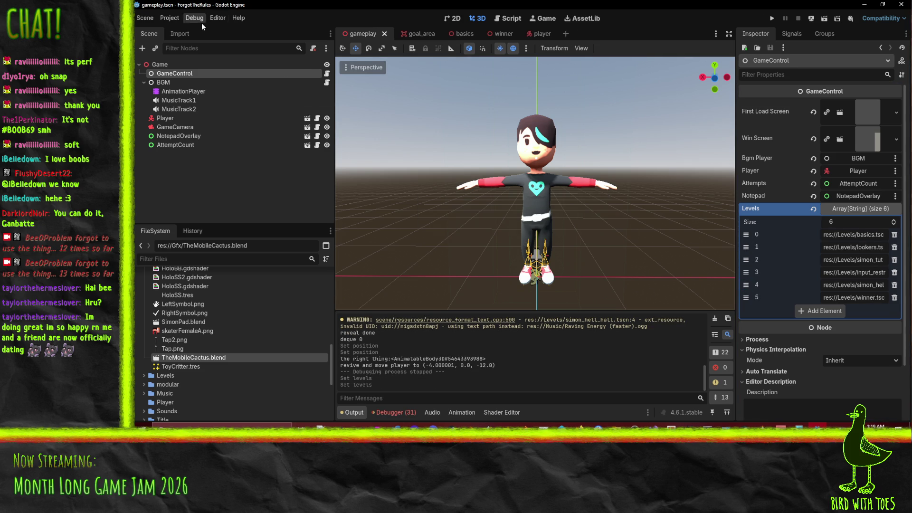
Open the Web export settings from the Project menu, then close them.
left_click(169, 17)
left_click(260, 66)
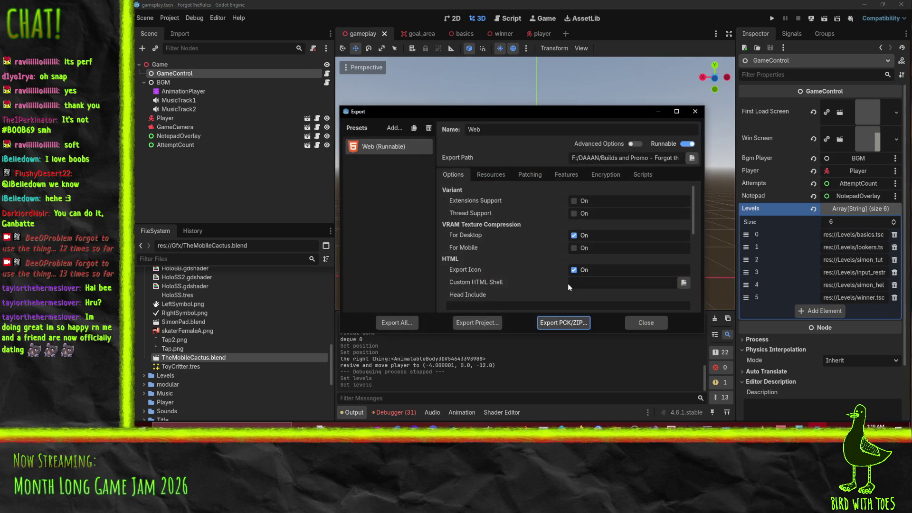
left_click(641, 325)
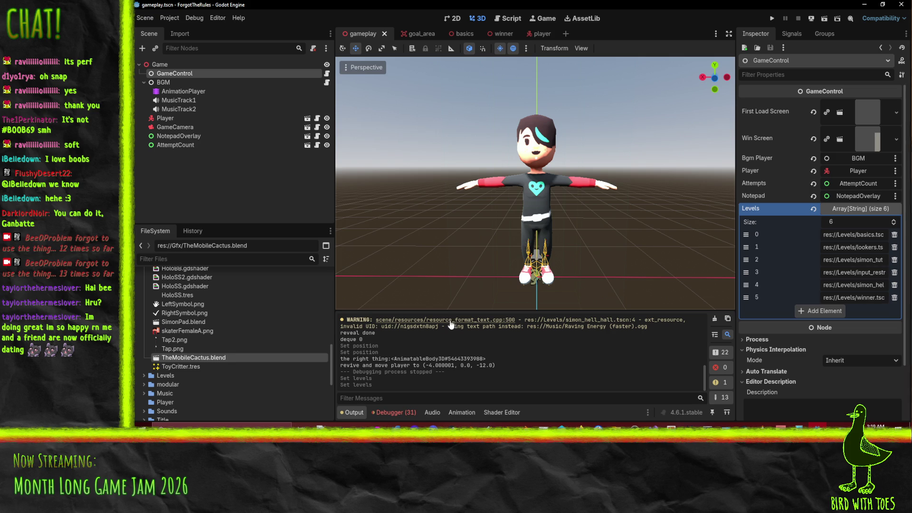
Collapse the Gfx folder and expand Music to list its five .ogg tracks.
scroll(202, 372, "up", 10)
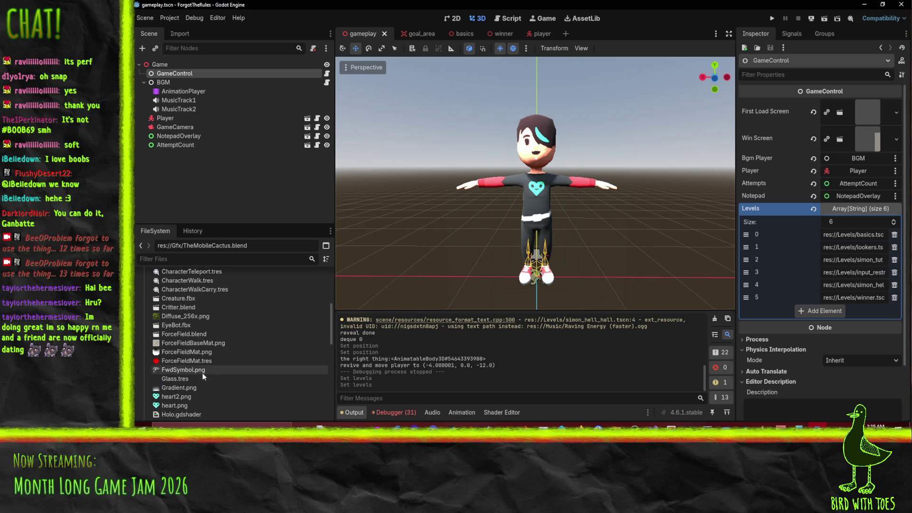
left_click(144, 302)
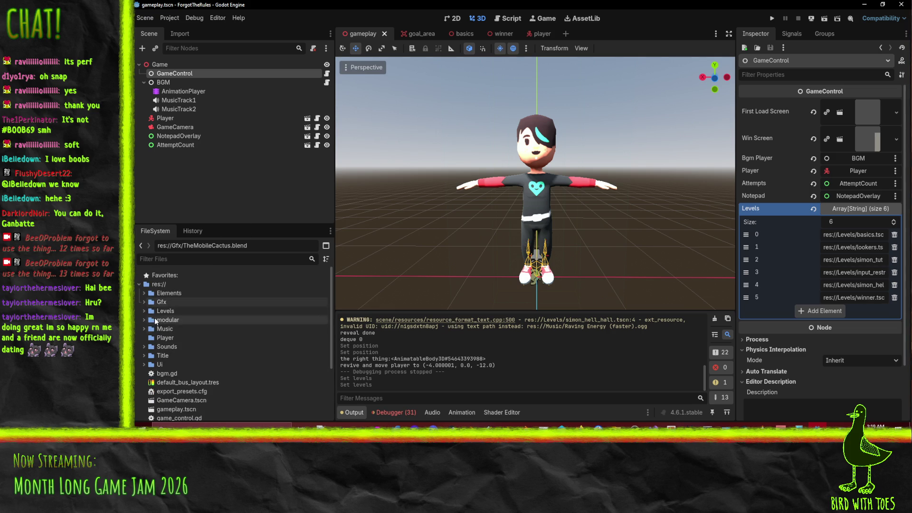
left_click(144, 329)
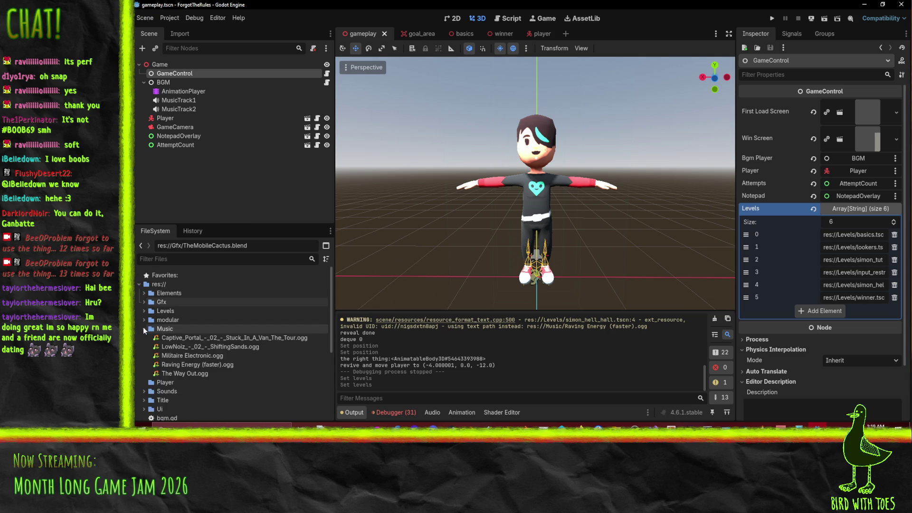
left_click(209, 339)
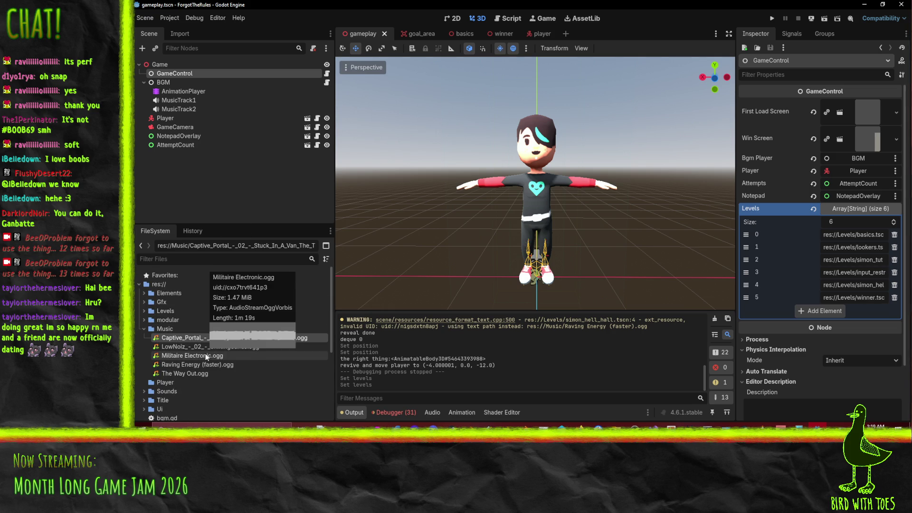
scroll(538, 374, "up", 3)
scroll(542, 374, "down", 1)
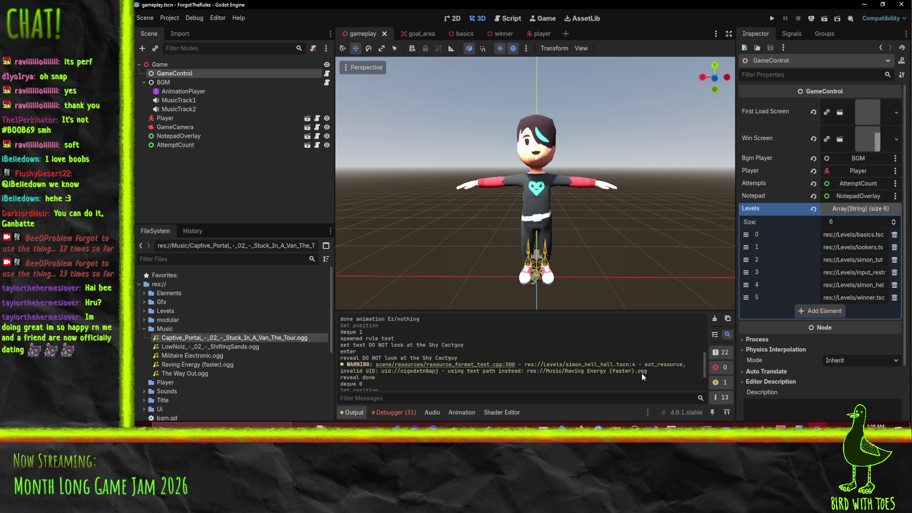
scroll(641, 377, "up", 10)
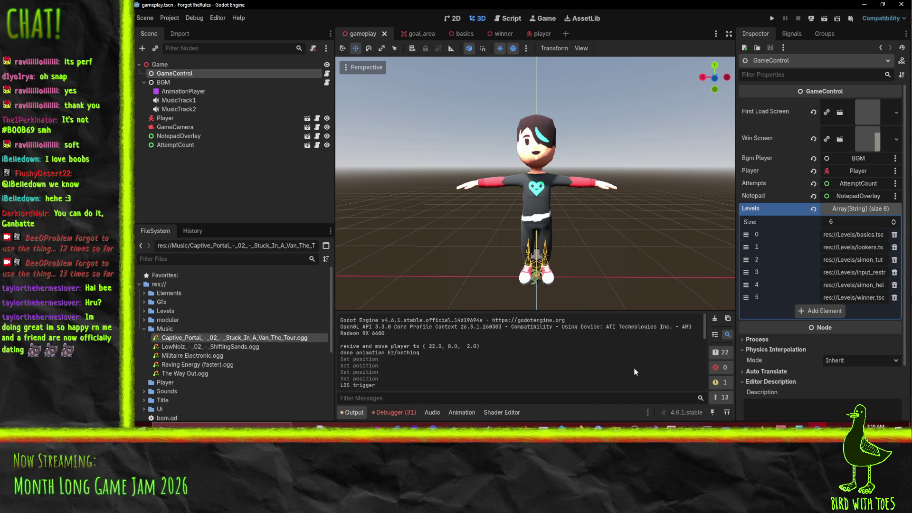
scroll(561, 371, "down", 10)
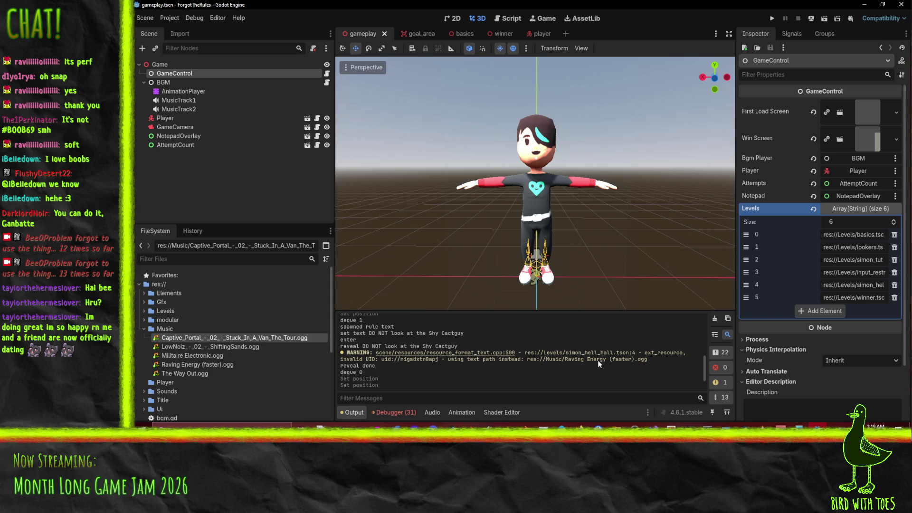
Run the game into the Basics level, review the six debugger errors, then stop it.
left_click(780, 19)
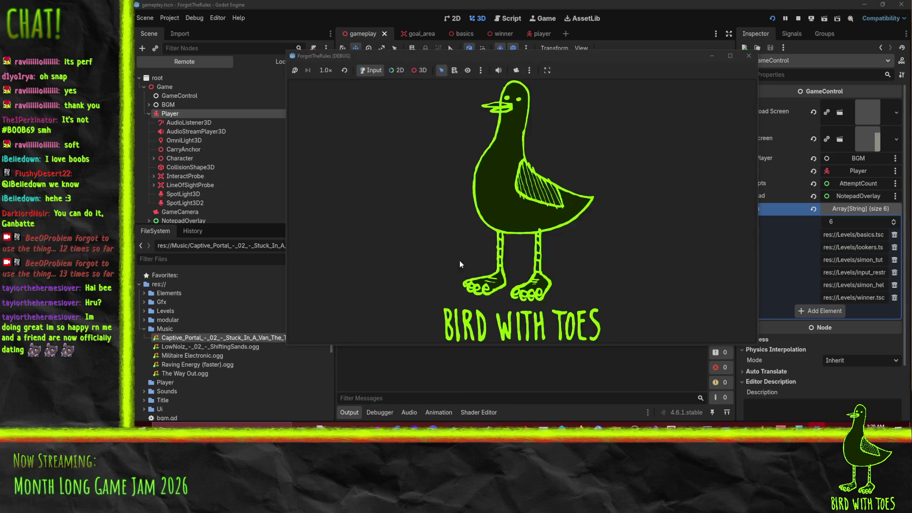
key("q")
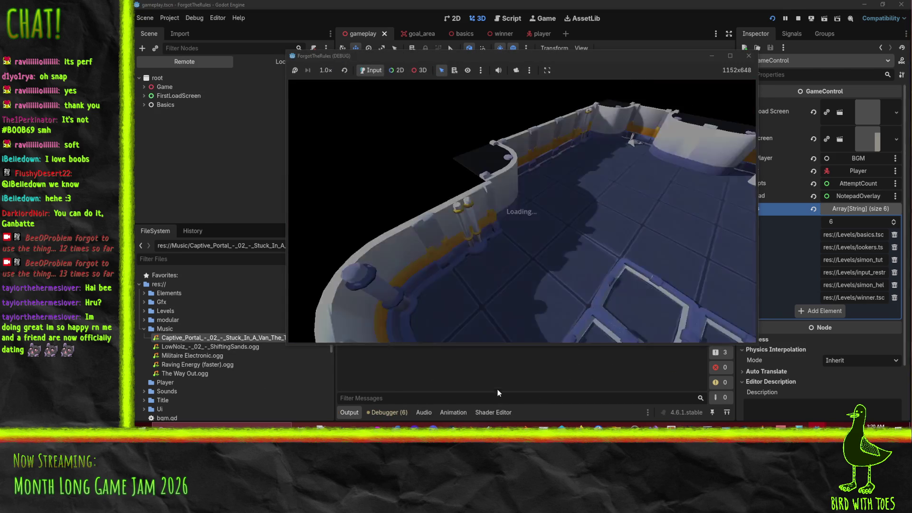
left_click(388, 413)
scroll(451, 377, "down", 2)
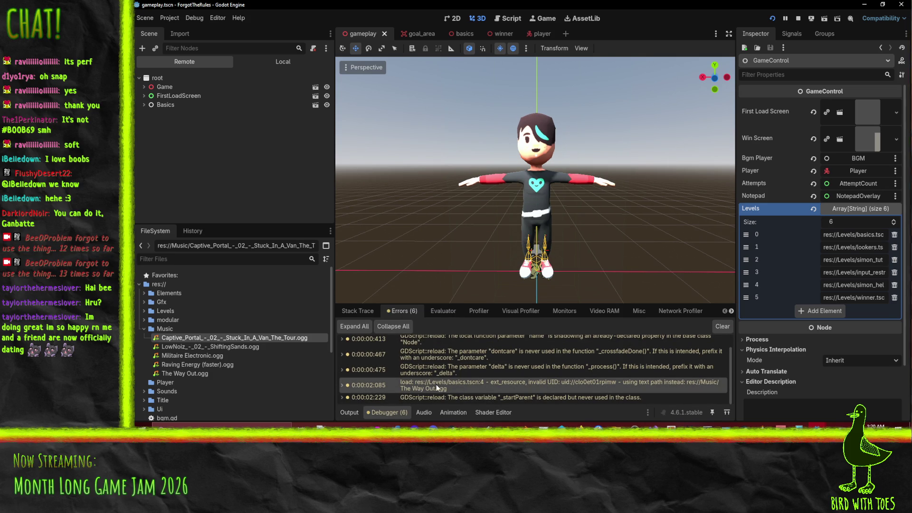
left_click(805, 17)
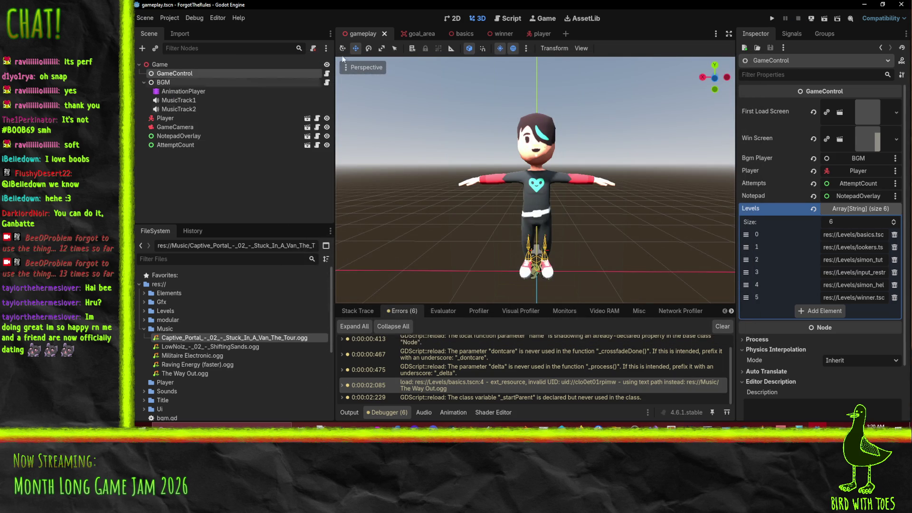
Set the basics level's Bgm to The Way Out.ogg and save the scene.
left_click(464, 34)
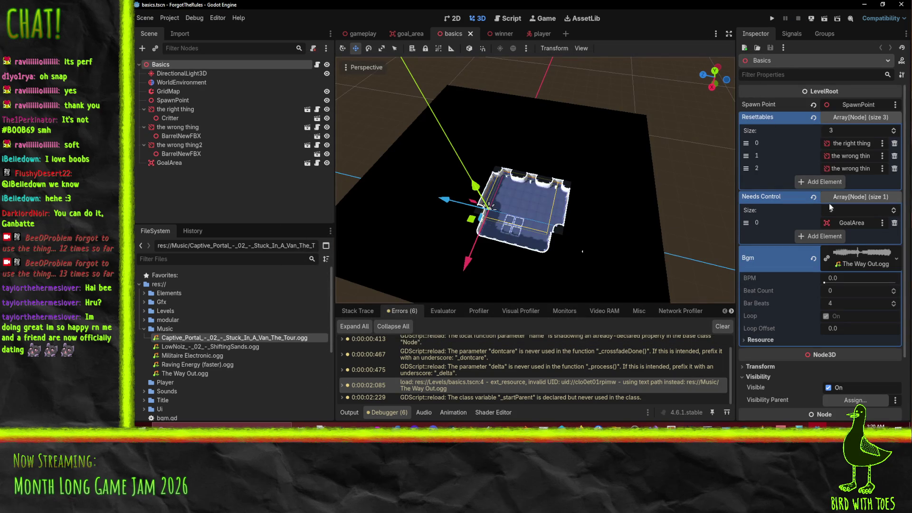
left_click(813, 259)
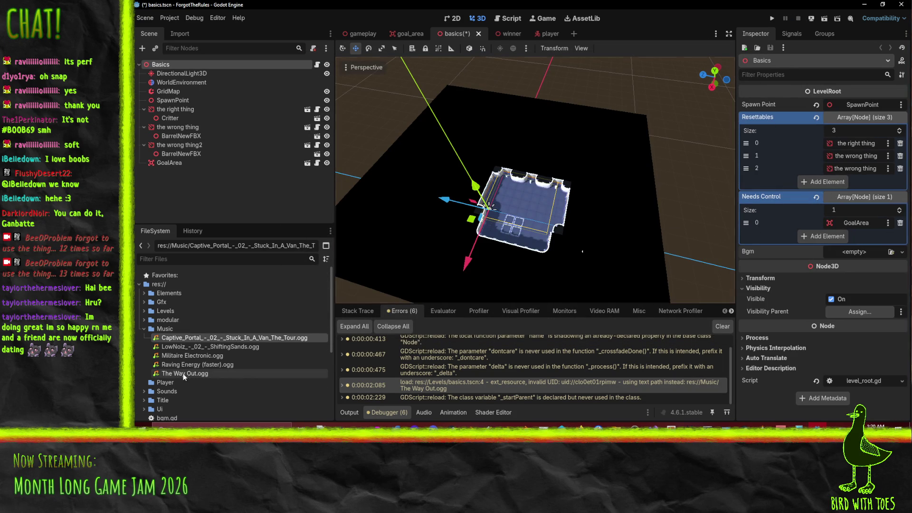
left_click_drag(185, 374, 876, 329)
left_click_drag(869, 253, 868, 253)
key("ctrl+s")
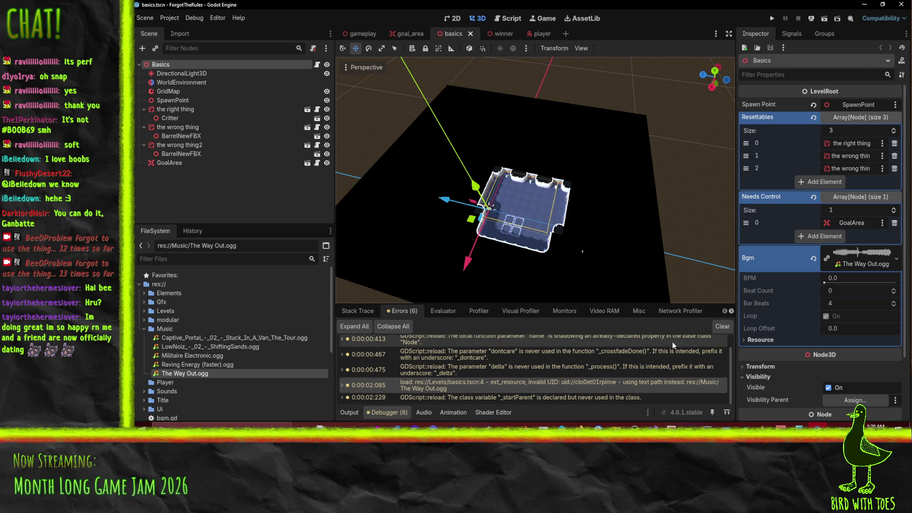
Clear the error list, playtest the game to check the music, then stop it.
left_click(723, 327)
left_click(772, 18)
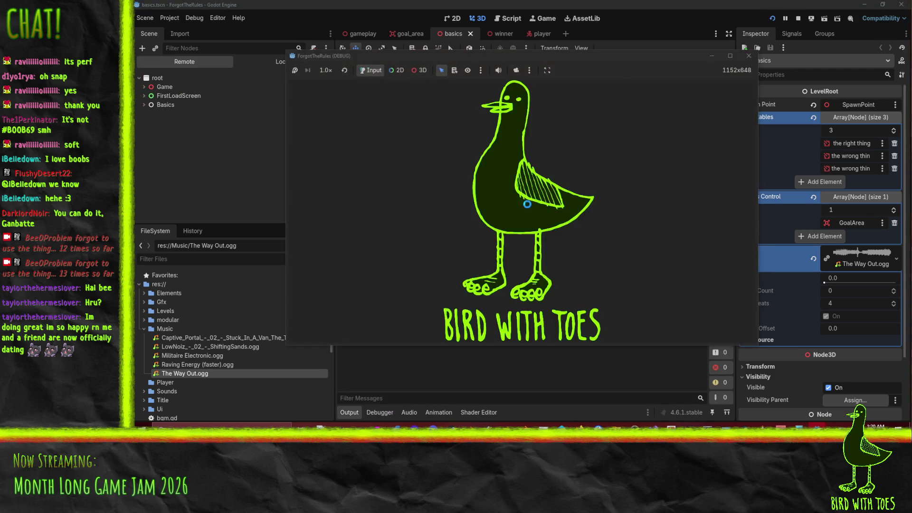
key("F8")
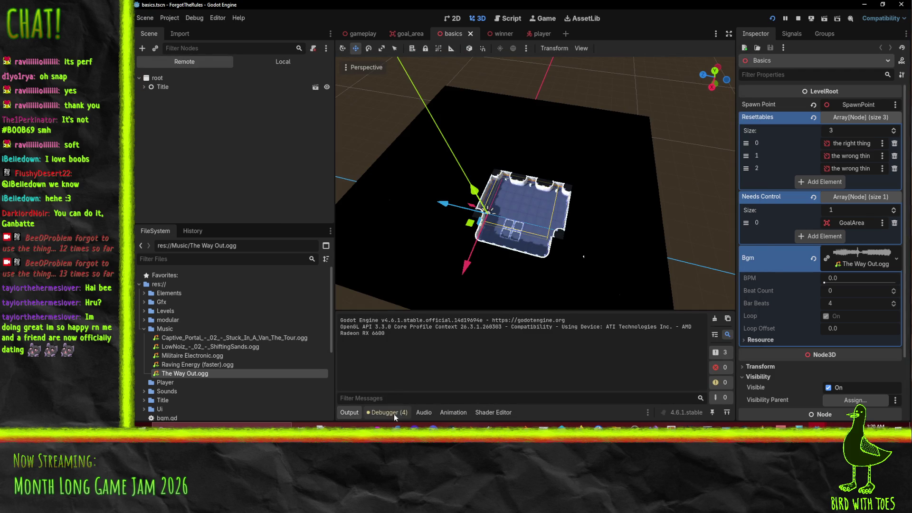
left_click(394, 414)
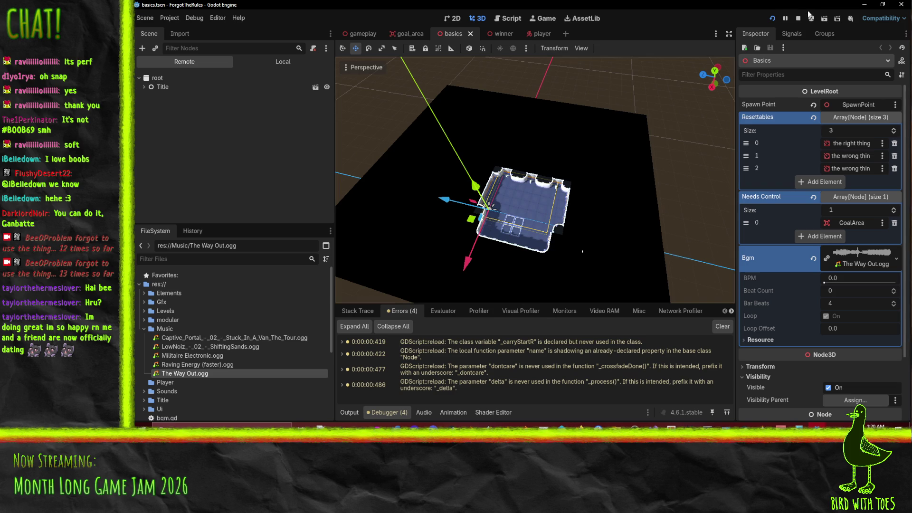
left_click(799, 19)
Open simon_hell_hall.tscn, replace its Bgm with Raving Energy (faster).ogg, and save.
scroll(249, 363, "down", 3)
scroll(250, 367, "up", 2)
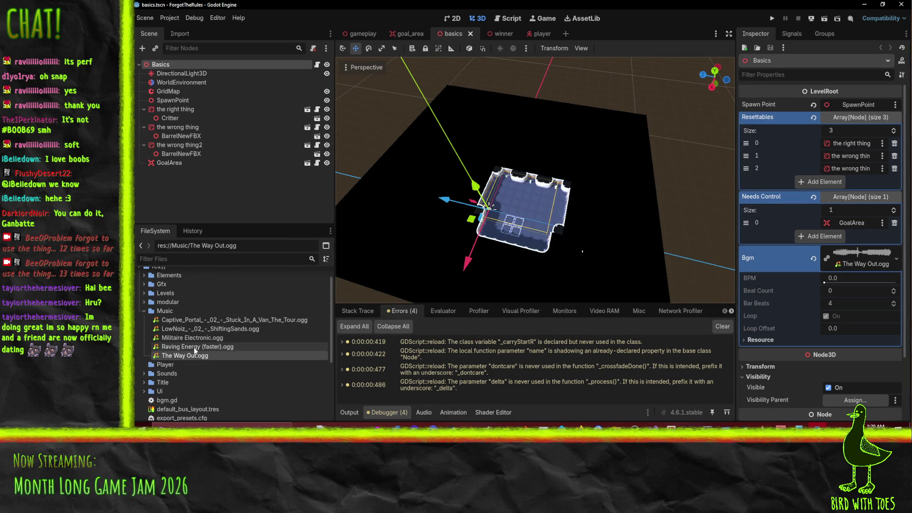
scroll(195, 362, "up", 1)
left_click(143, 312)
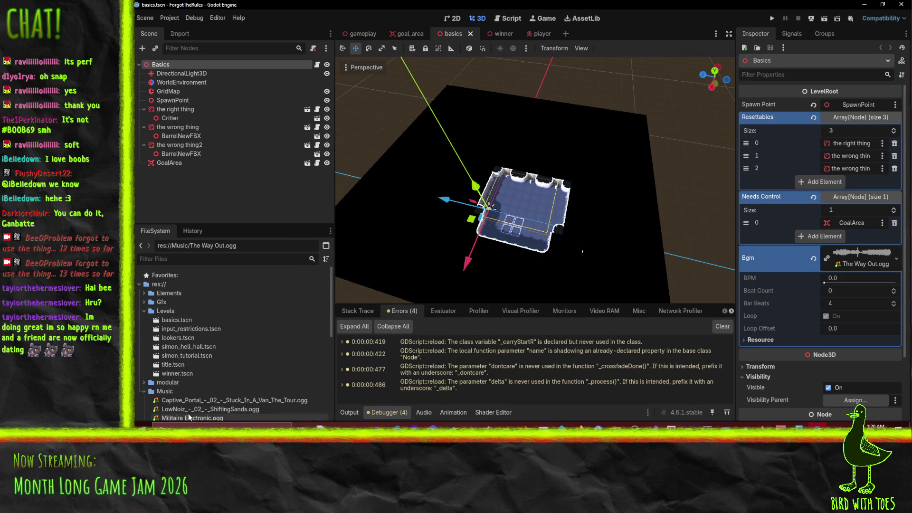
double_click(200, 349)
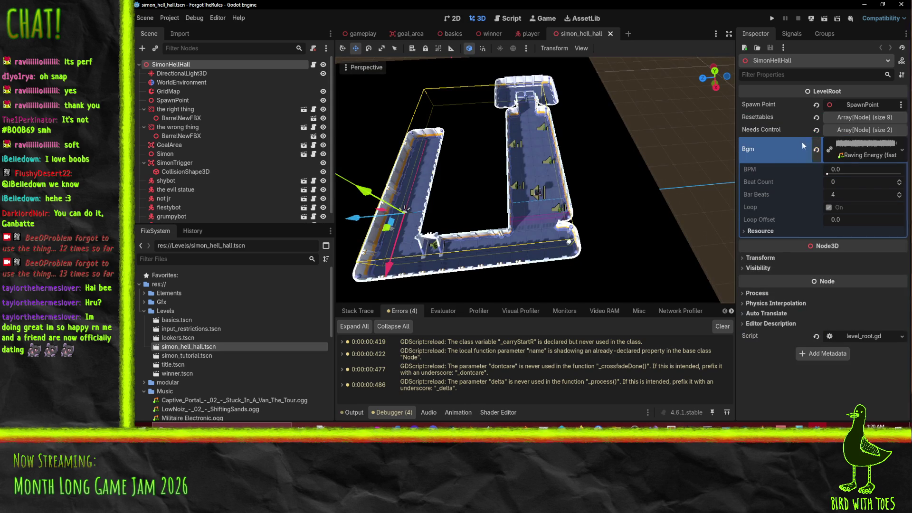
left_click(815, 152)
scroll(231, 375, "down", 2)
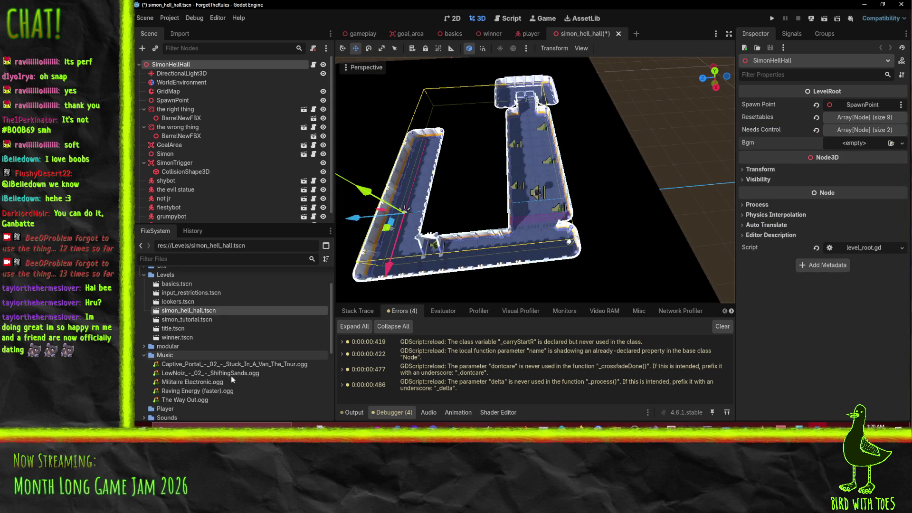
left_click_drag(204, 392, 898, 159)
left_click_drag(853, 139, 854, 143)
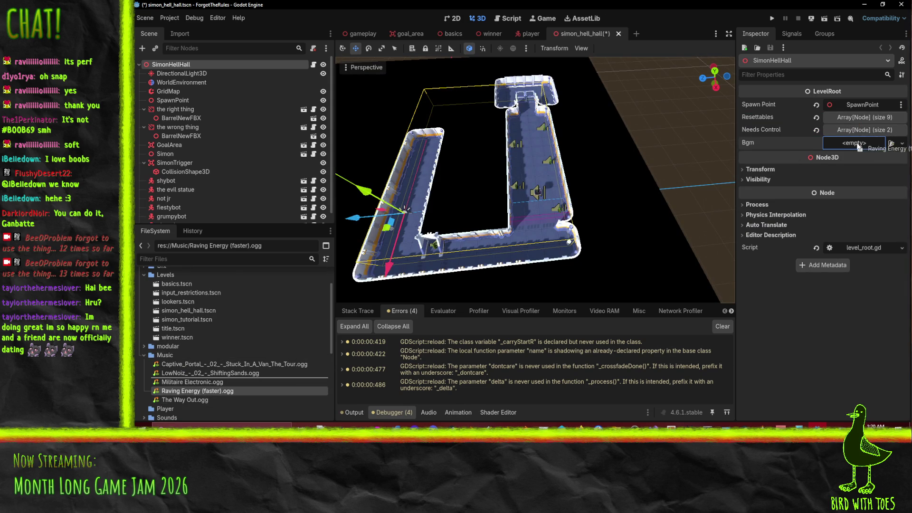
key("ctrl+s")
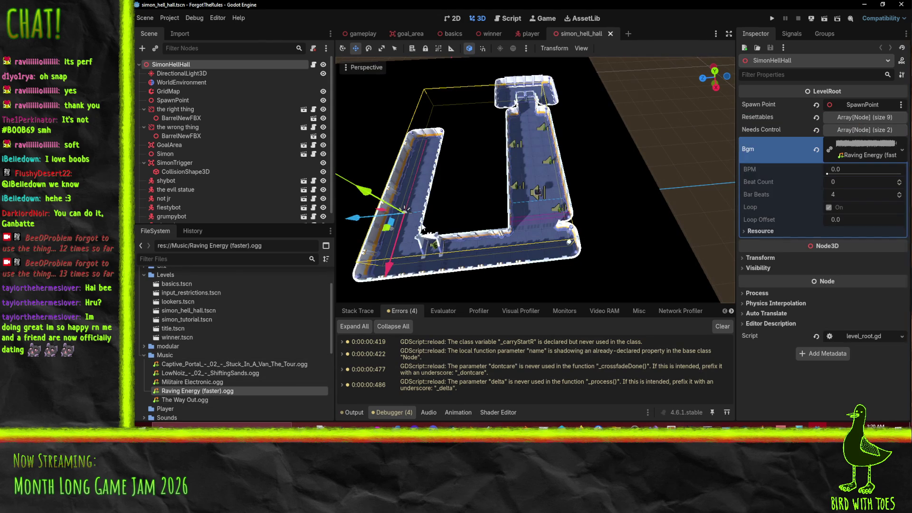
left_click(166, 18)
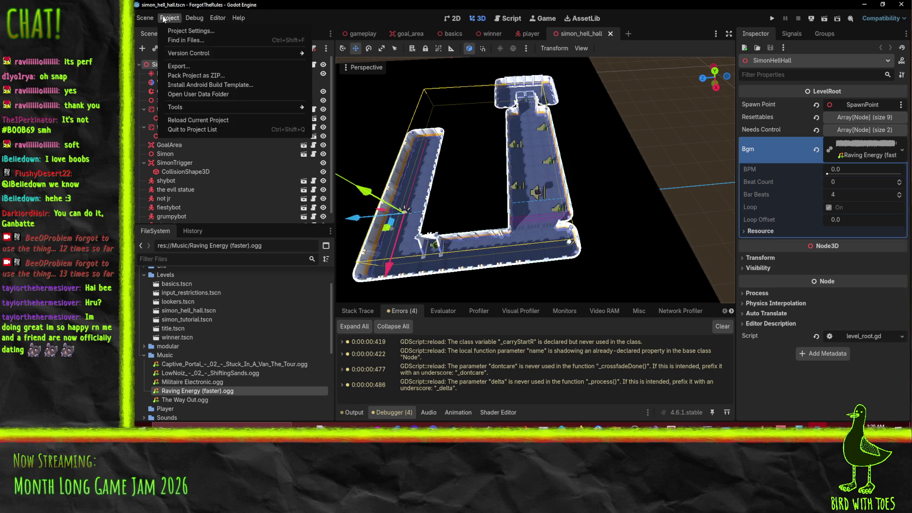
Export the Web (Runnable) build as index.html, overwriting the previous build in Builds and Promo.
left_click(193, 66)
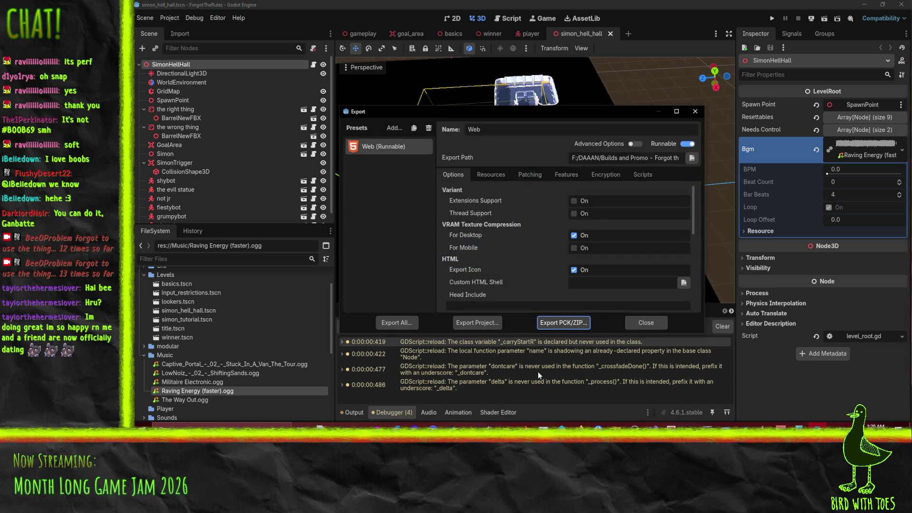
left_click(474, 322)
left_click(445, 351)
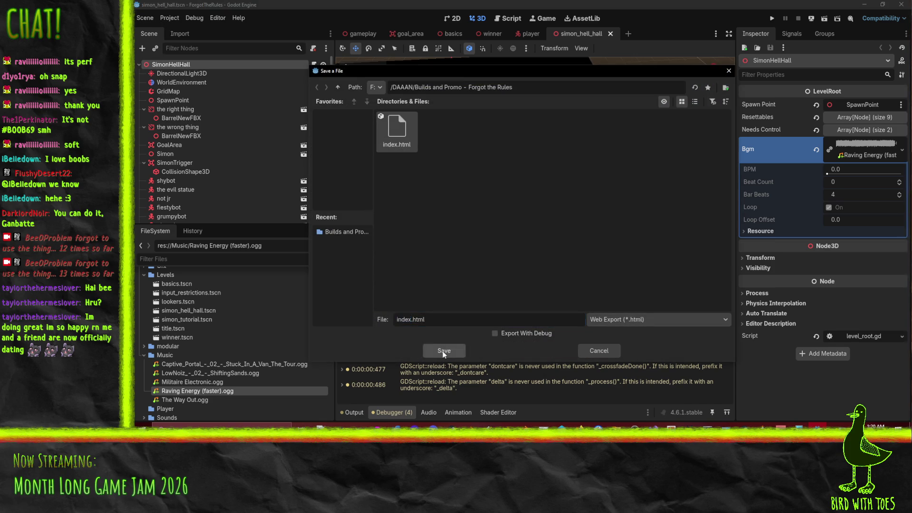
left_click(477, 232)
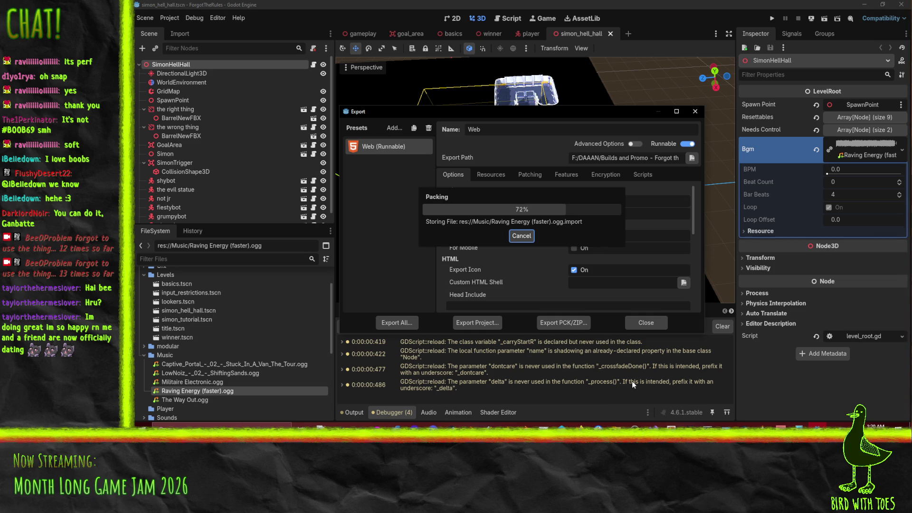
left_click(641, 320)
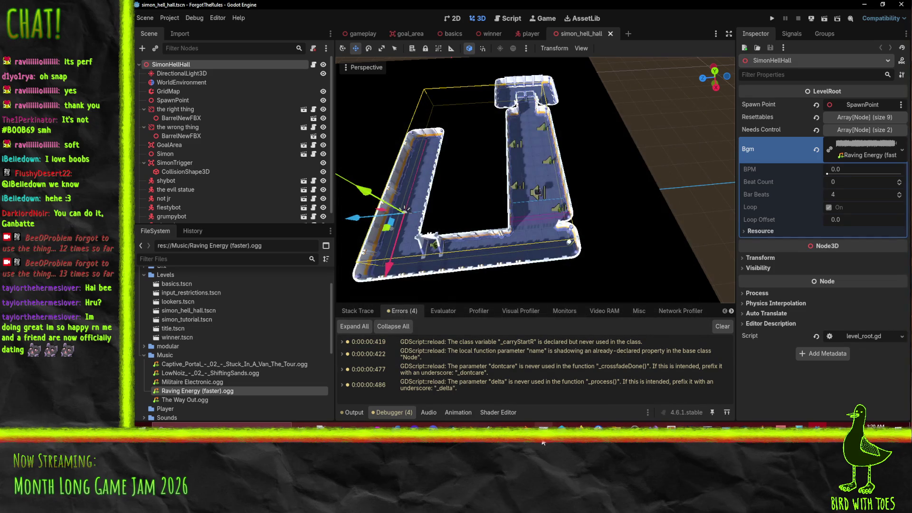
mouse_move(581, 426)
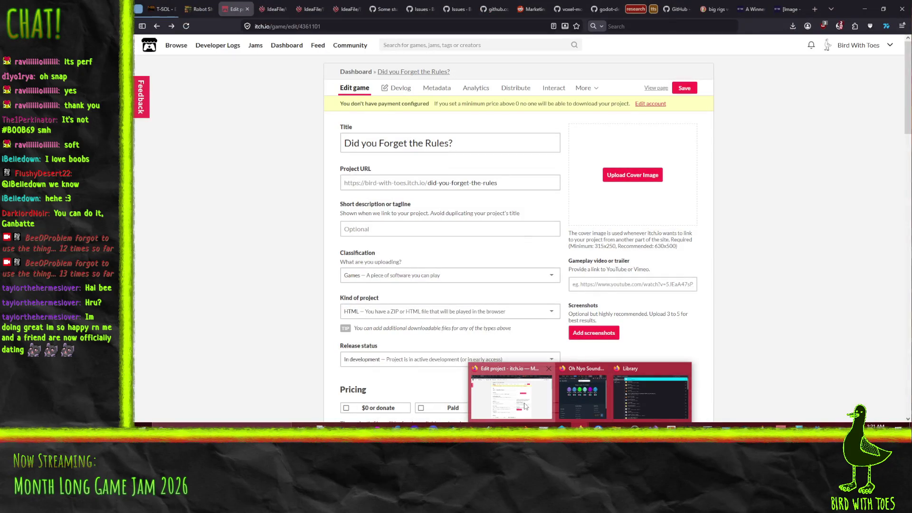
In Firefox, scroll the itch.io edit page to Uploads and start a new file upload.
left_click(525, 406)
scroll(371, 190, "down", 8)
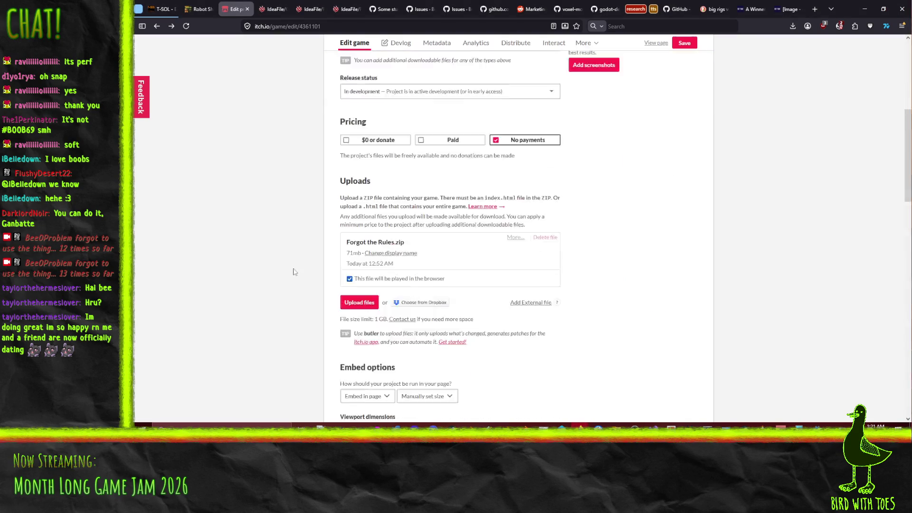
left_click(360, 199)
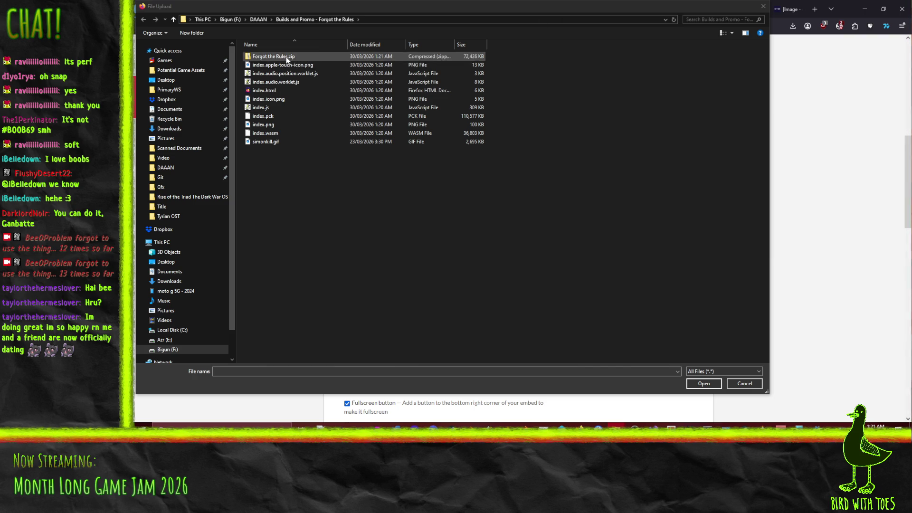
Upload Forgot the Rules.zip and tick 'This file will be played in the browser'.
double_click(280, 56)
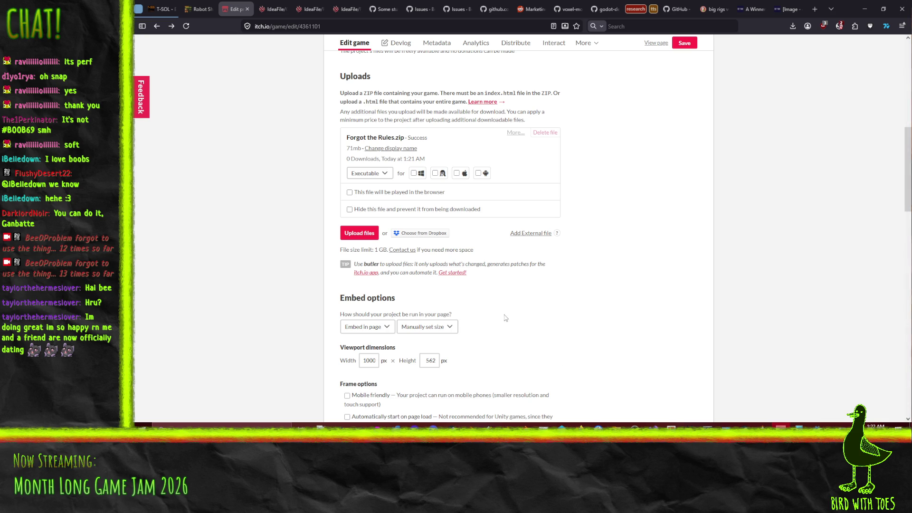
left_click(350, 193)
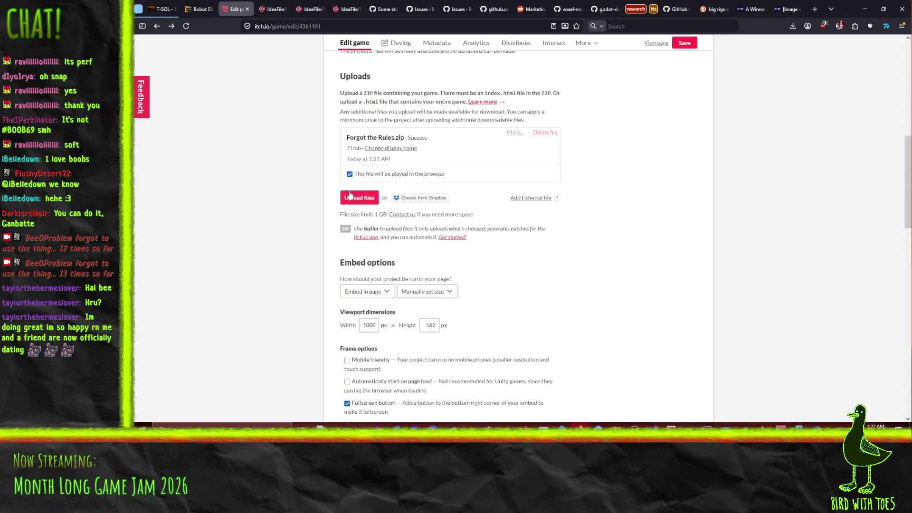
Save the page, run the game in the browser embed, start with E and walk using W and S.
left_click(683, 47)
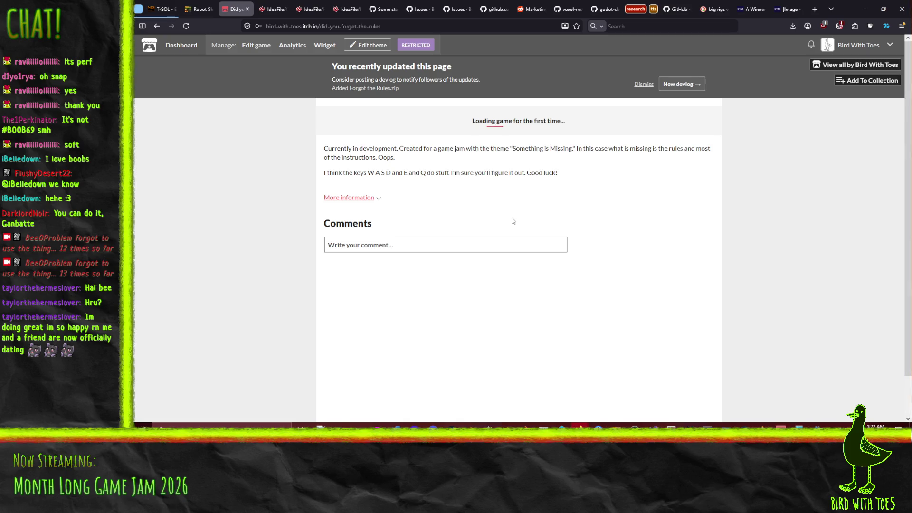
left_click(510, 224)
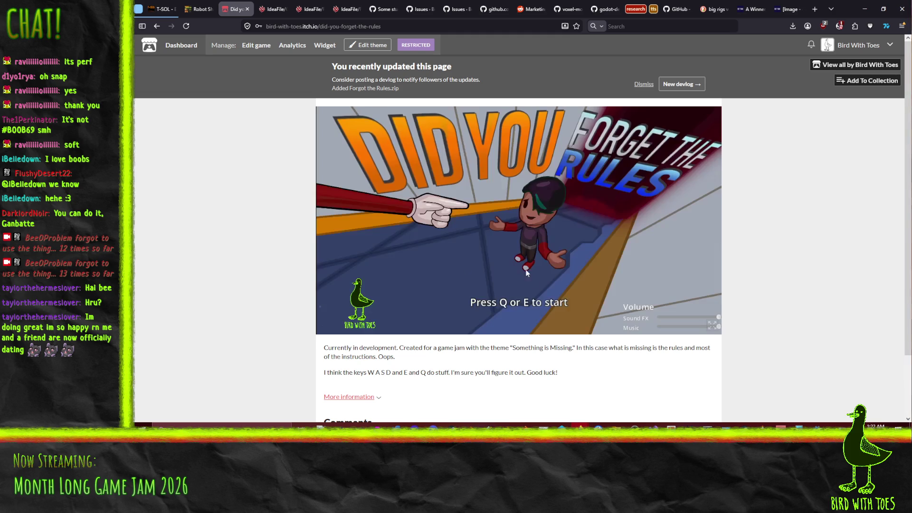
key("e")
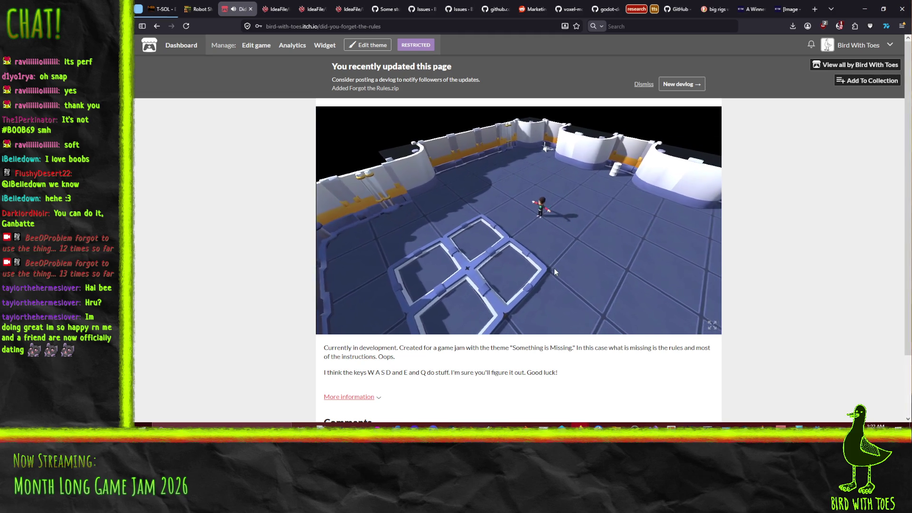
key("w")
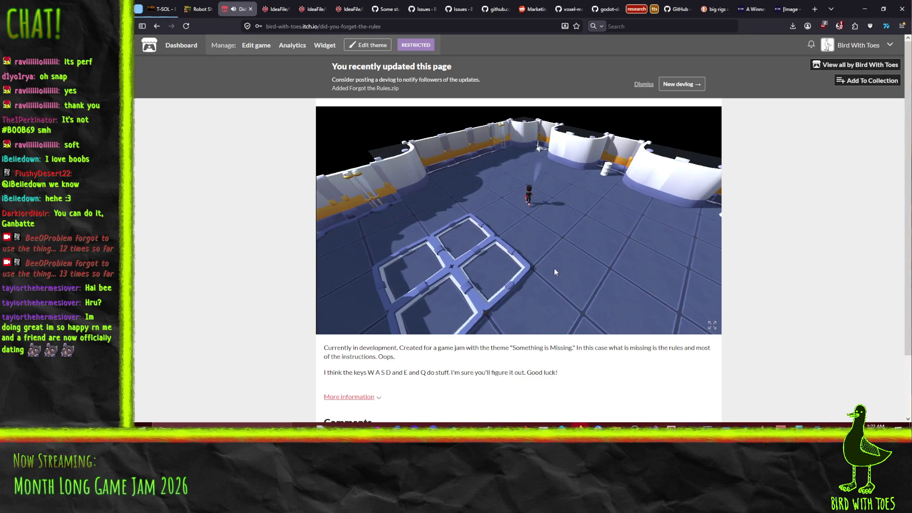
key("w")
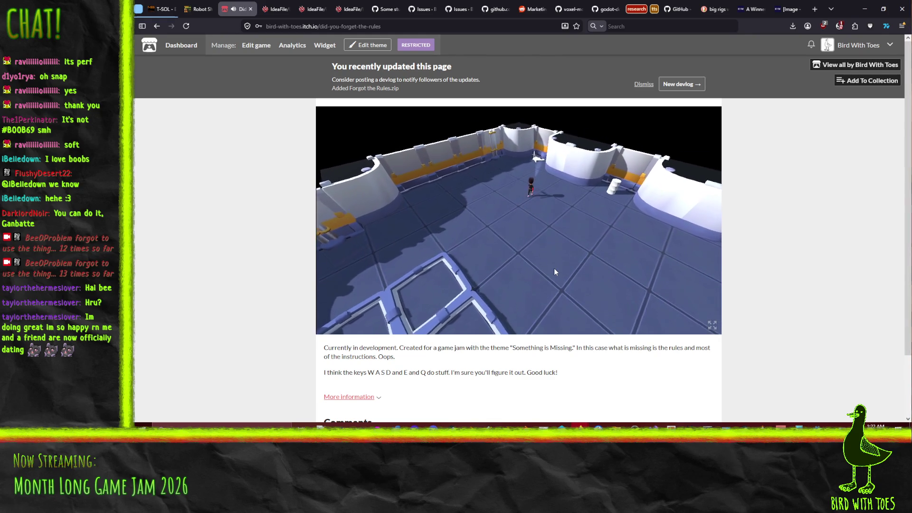
key("w")
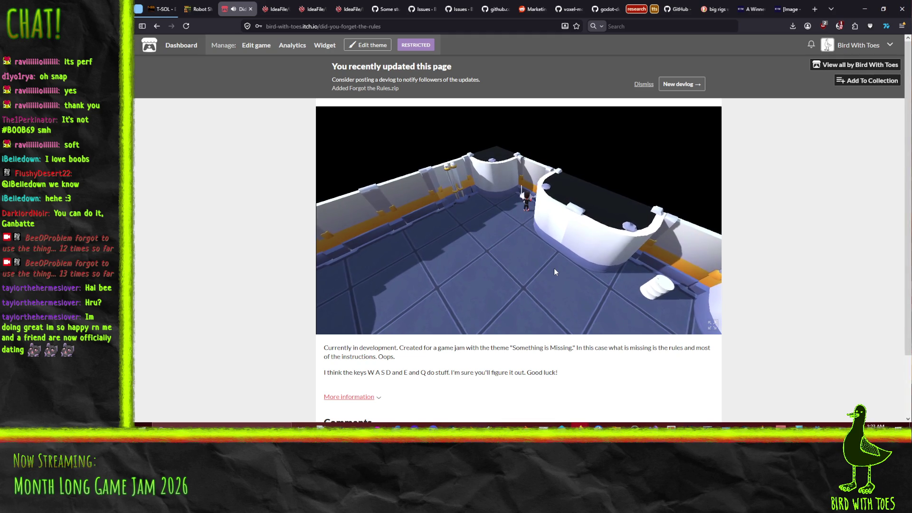
key("s")
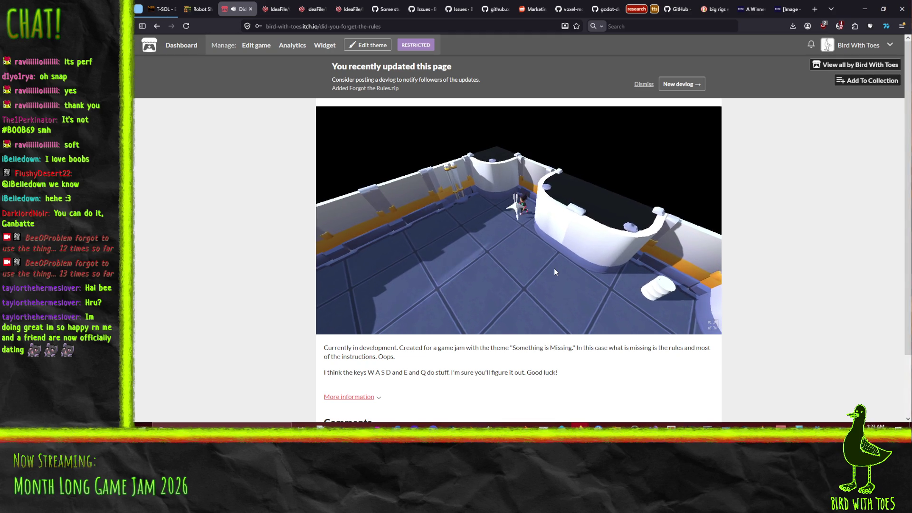